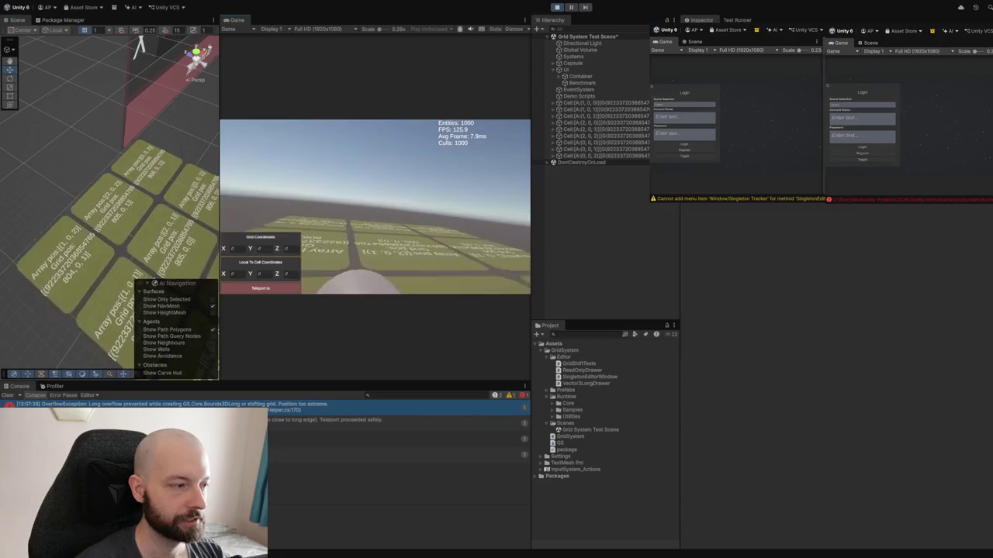
# Stop the running Grid System Test Scene so the Editor leaves Play mode.
pyautogui.click(557, 7)
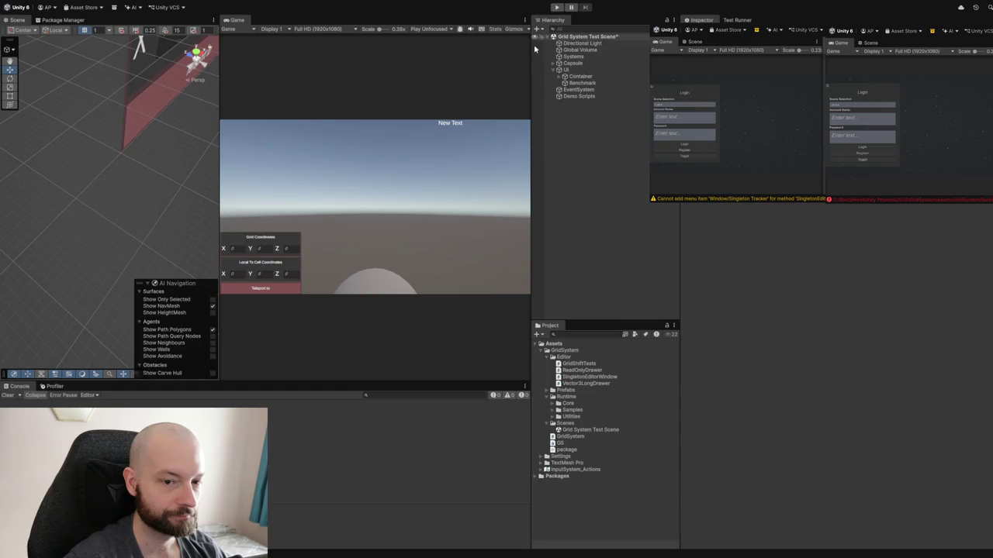
# Play the scene to watch grid cells spawn, stop it, then start Play again.
pyautogui.click(557, 7)
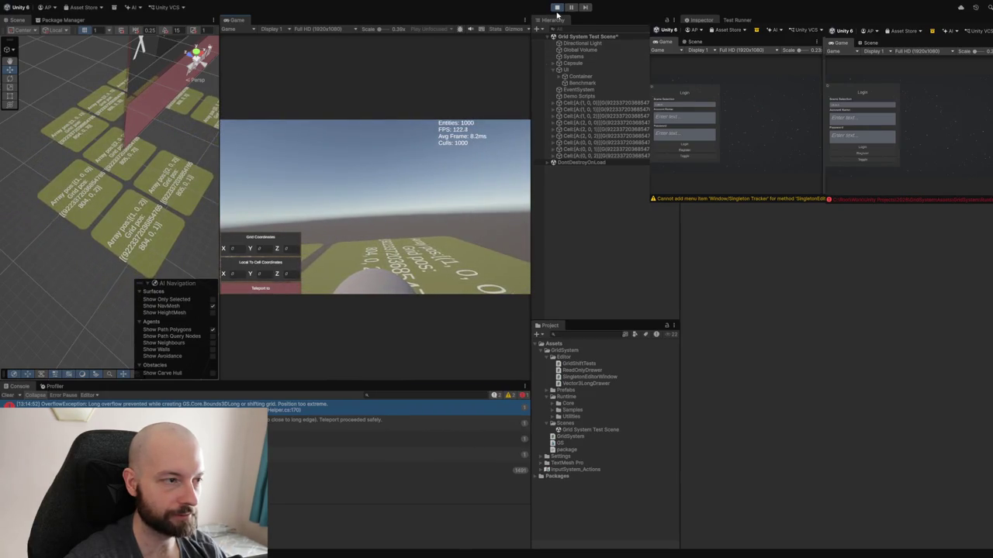
pyautogui.hotkey('ctrl', 'p')
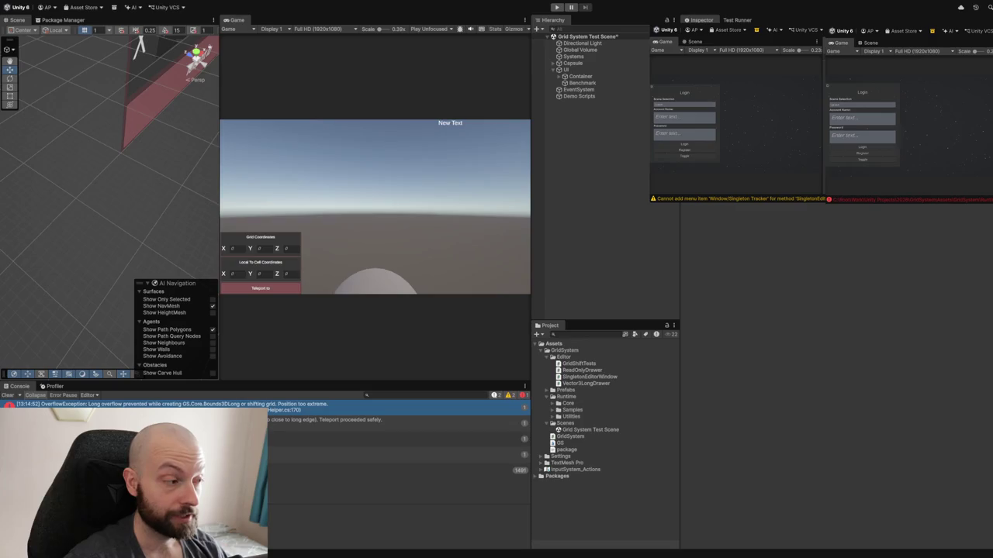
pyautogui.hotkey('ctrl', 'p')
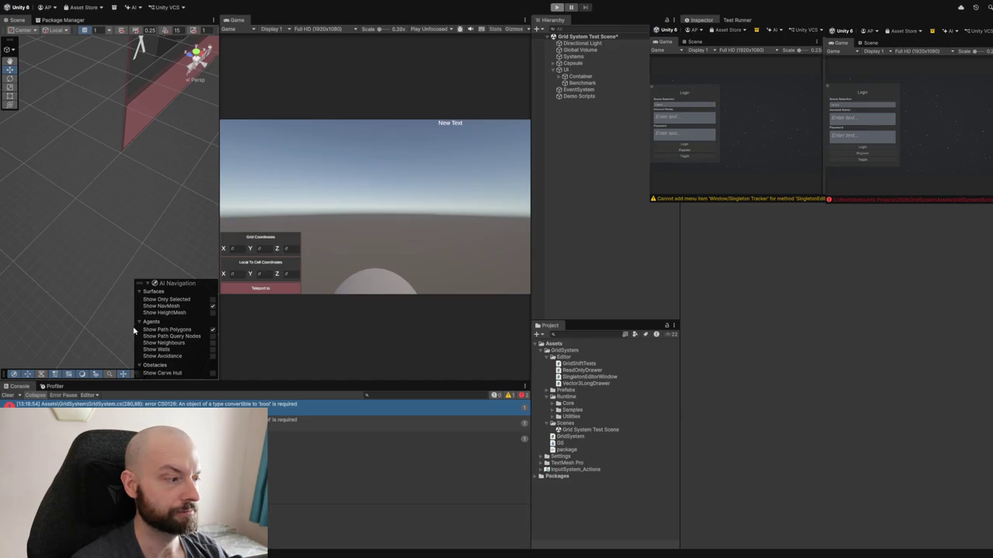
# Select the CS0126 Console error to ping GridSystem.cs and fix the bool conversion.
pyautogui.click(466, 56)
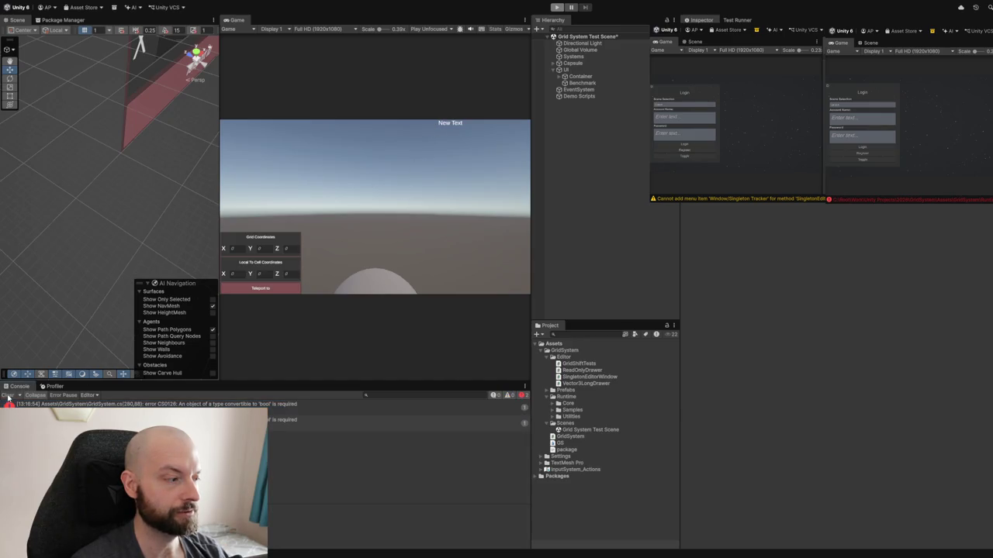
pyautogui.click(240, 420)
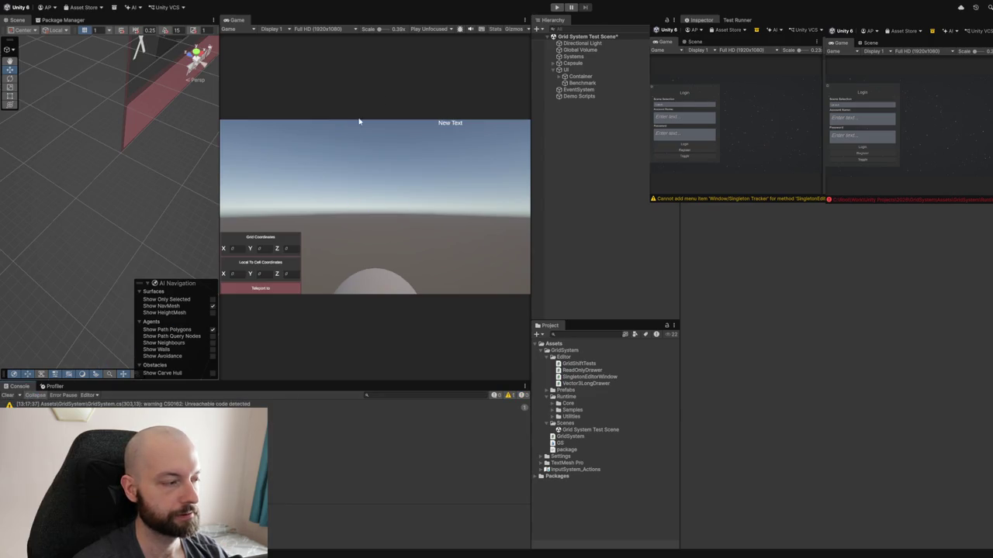
# Replay the scene to verify the fix, then stop it with the overflow exception logged again.
pyautogui.click(556, 7)
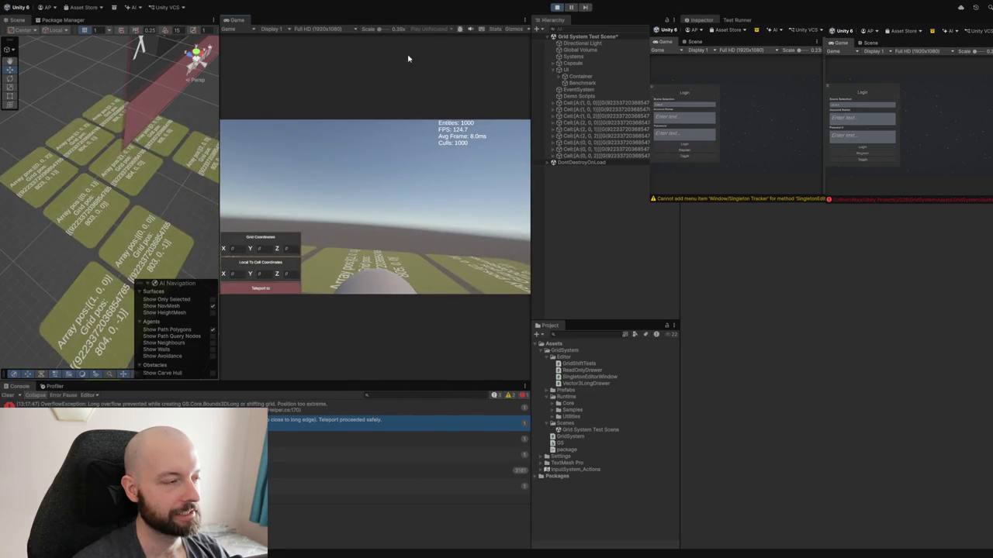
pyautogui.click(554, 7)
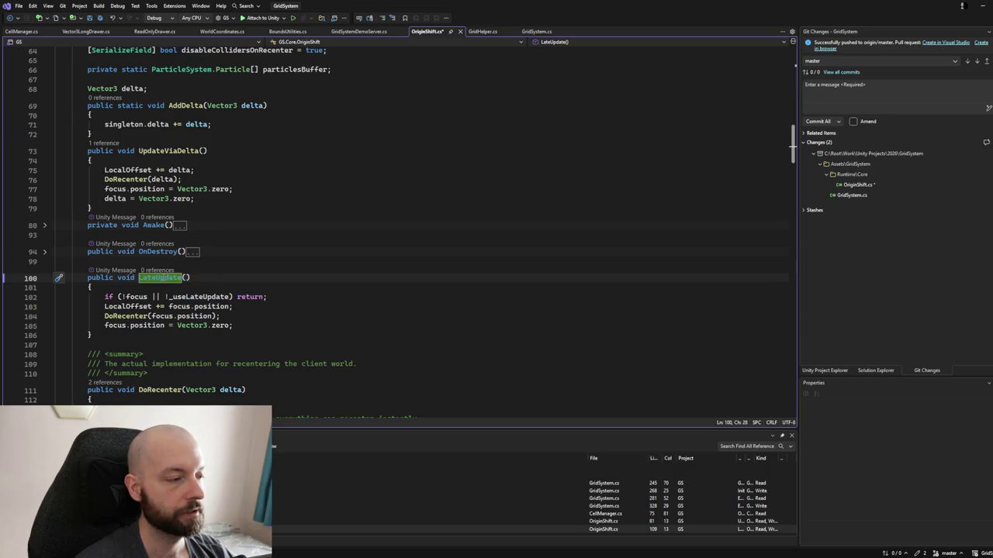
# Switch to GridSystem.cs and scroll up to its Internal Accessors and Private Collections declarations.
pyautogui.click(138, 287)
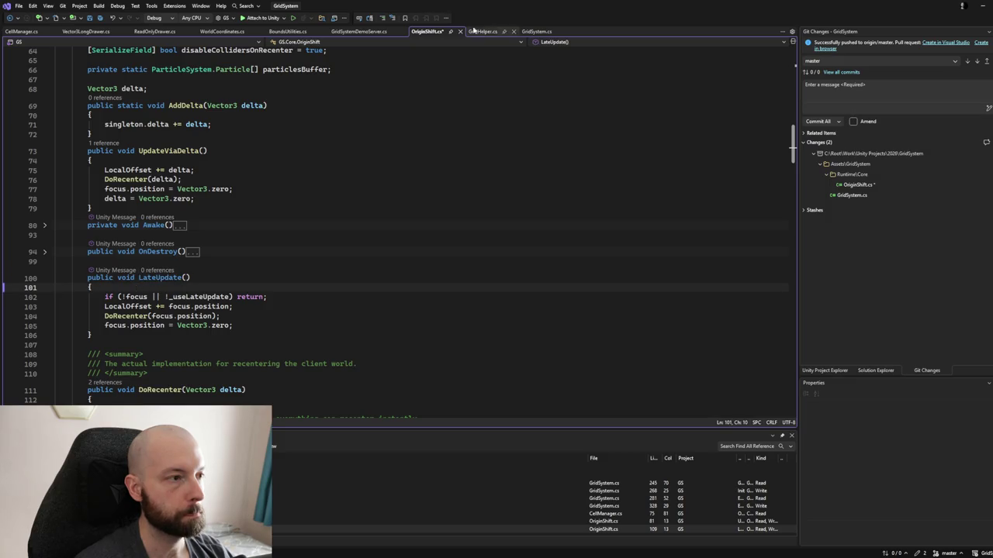
pyautogui.click(536, 31)
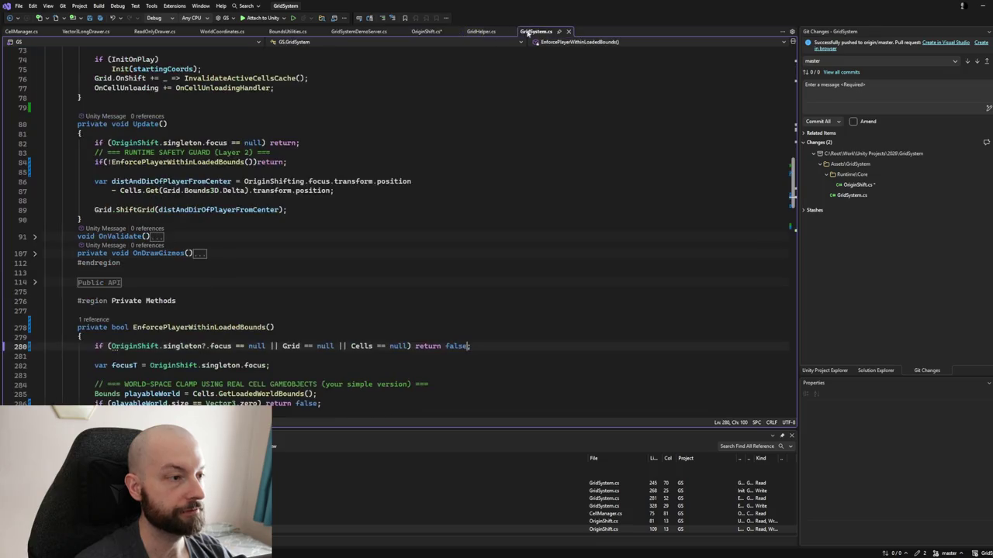
pyautogui.scroll(5, 185, 192)
pyautogui.scroll(8, 186, 191)
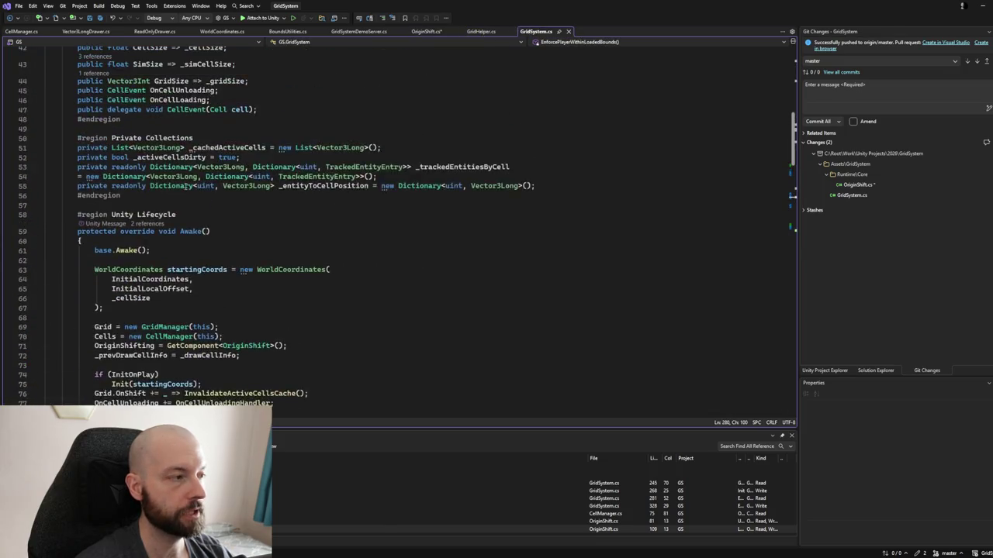
pyautogui.click(268, 186)
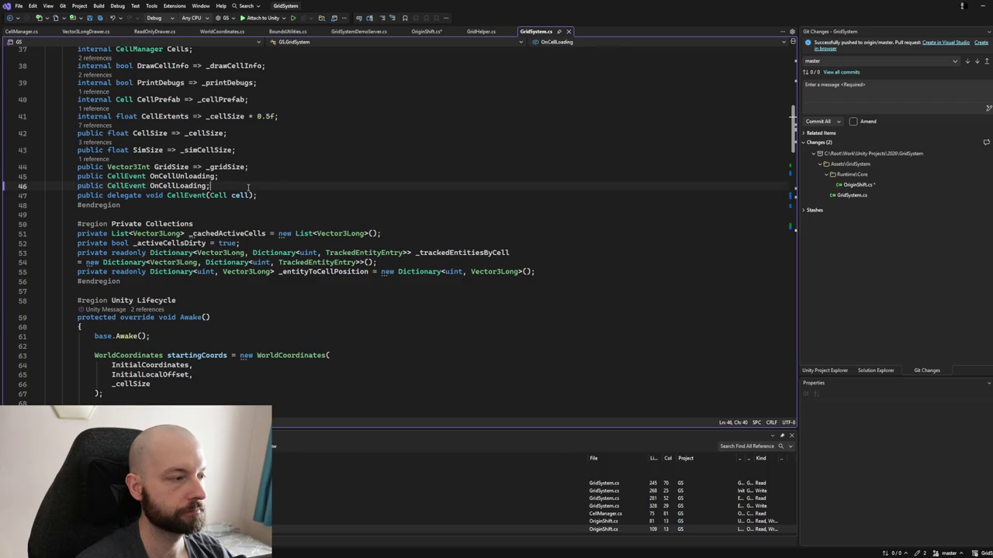
pyautogui.click(280, 197)
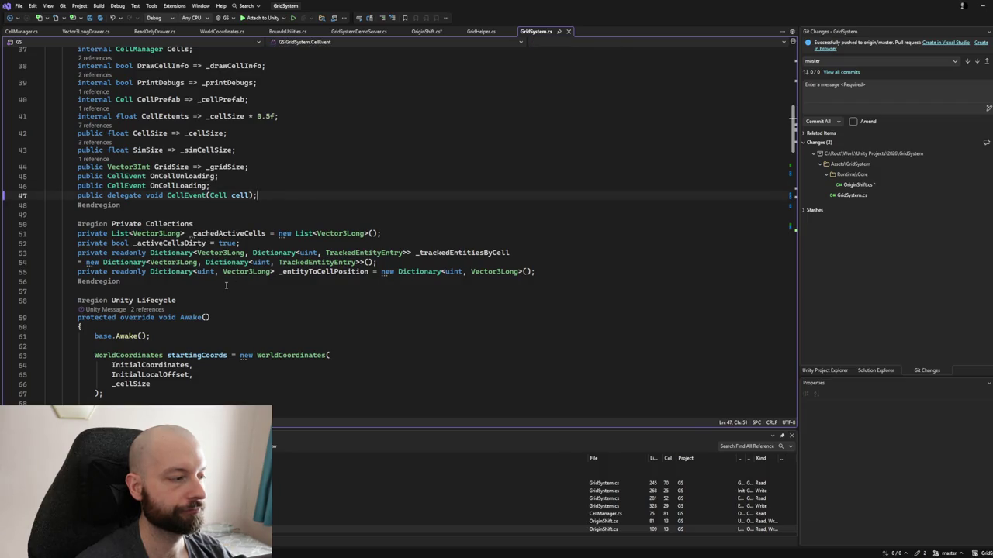
pyautogui.scroll(8, 226, 285)
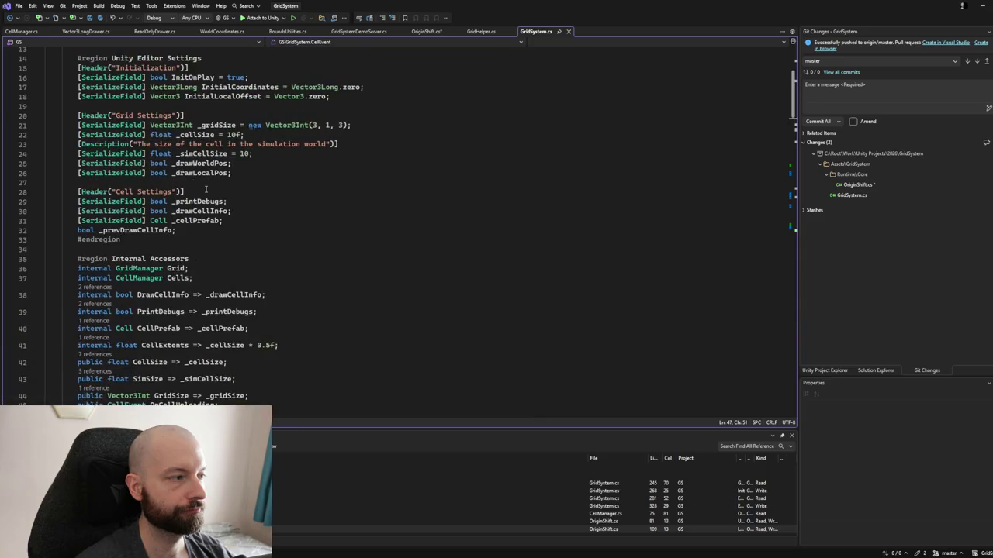
pyautogui.scroll(2, 205, 190)
pyautogui.scroll(-11, 206, 190)
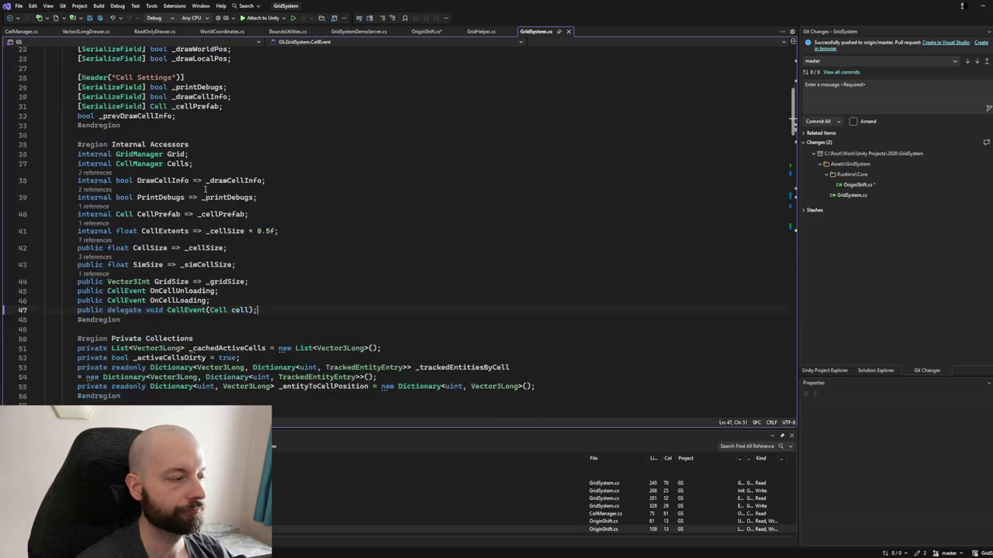
pyautogui.scroll(-2, 206, 188)
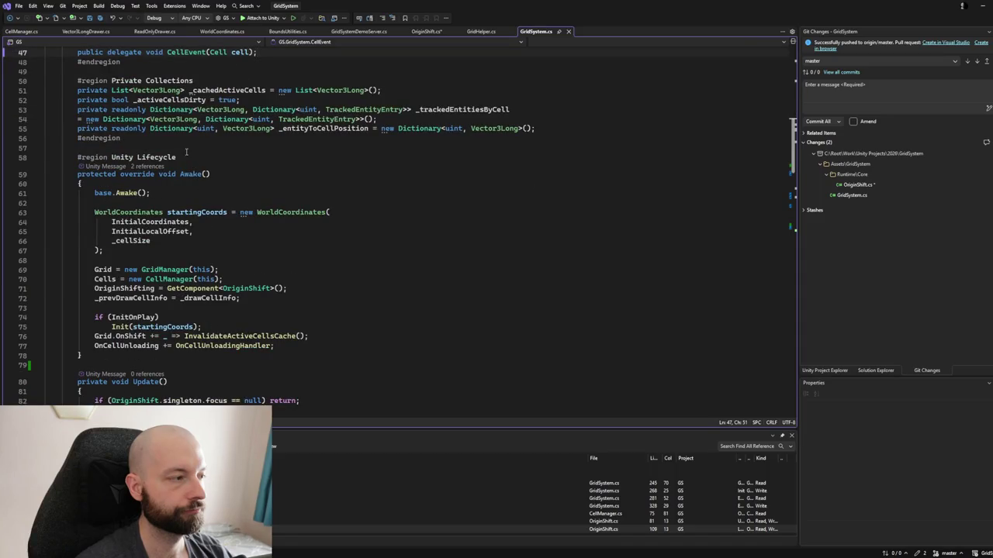
pyautogui.click(551, 128)
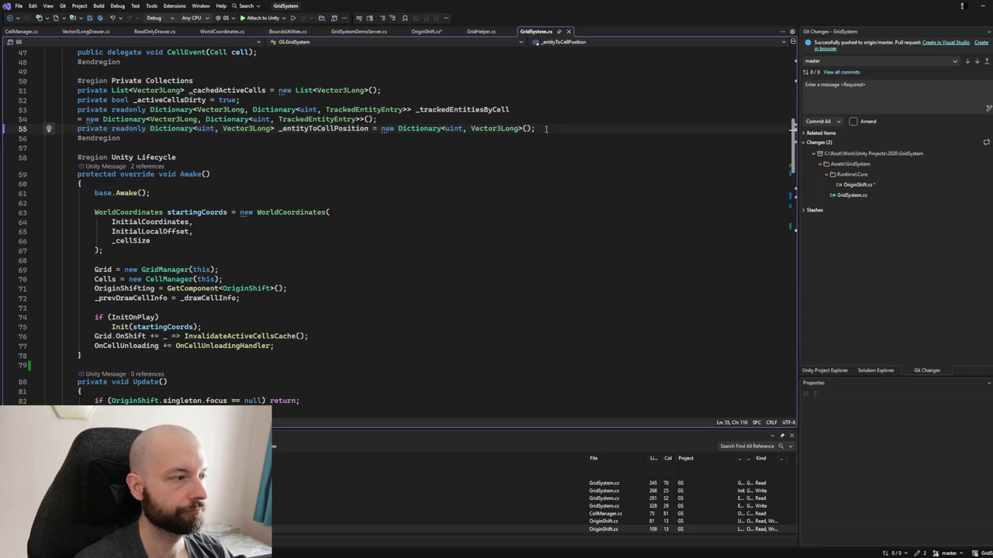
pyautogui.scroll(5, 304, 133)
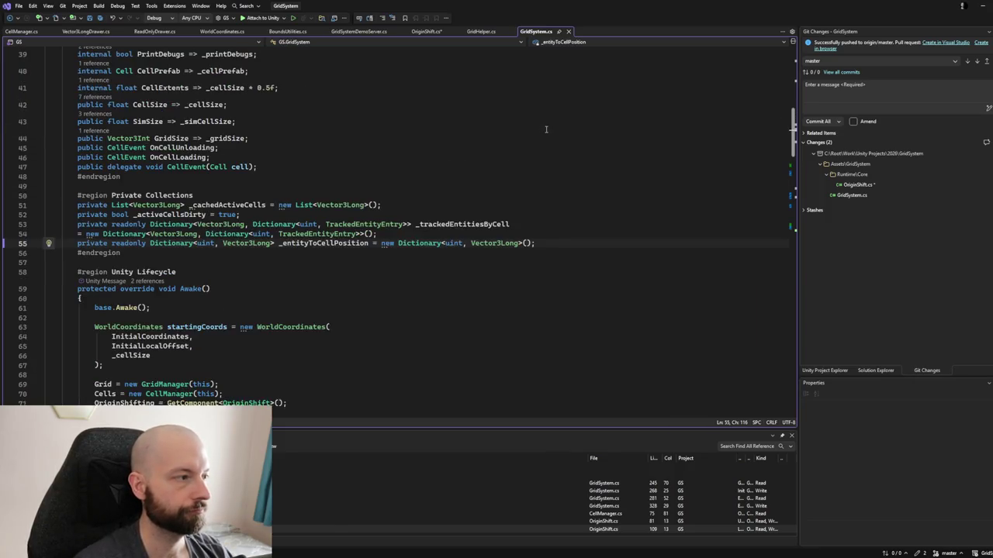
# Begin a new line under Internal Accessors declaring 'internal bool skipShiftThisFrame'.
pyautogui.click(207, 87)
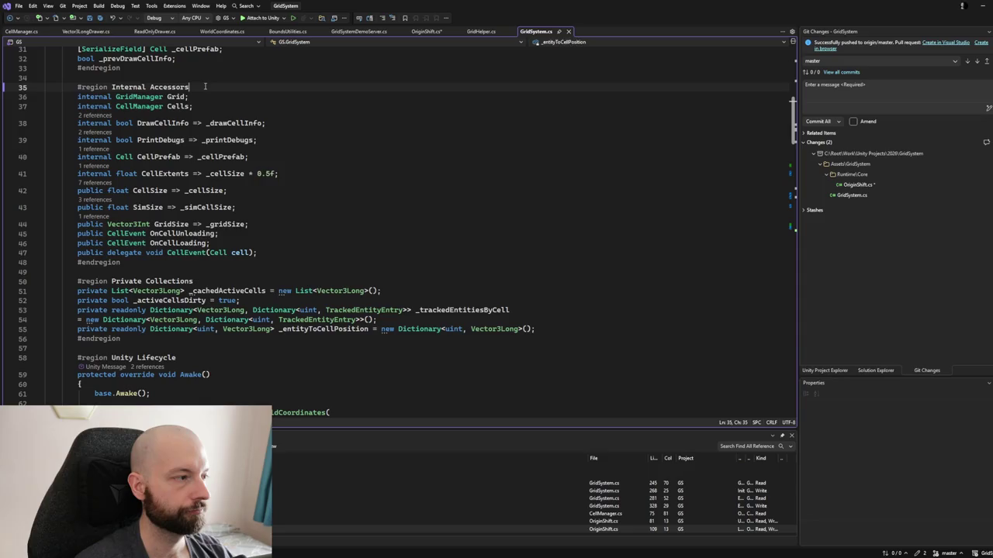
pyautogui.press('Return')
pyautogui.write('i')
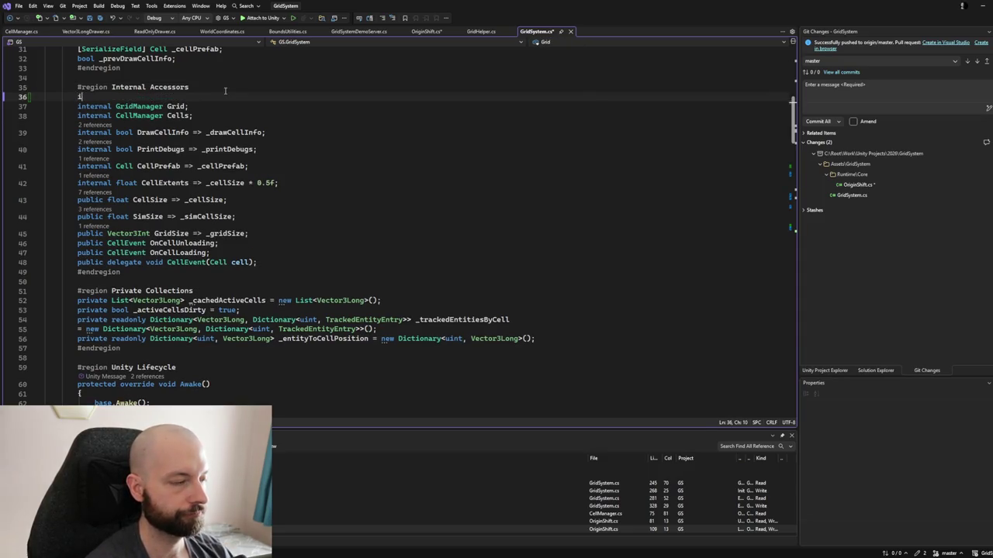
pyautogui.write('nternal')
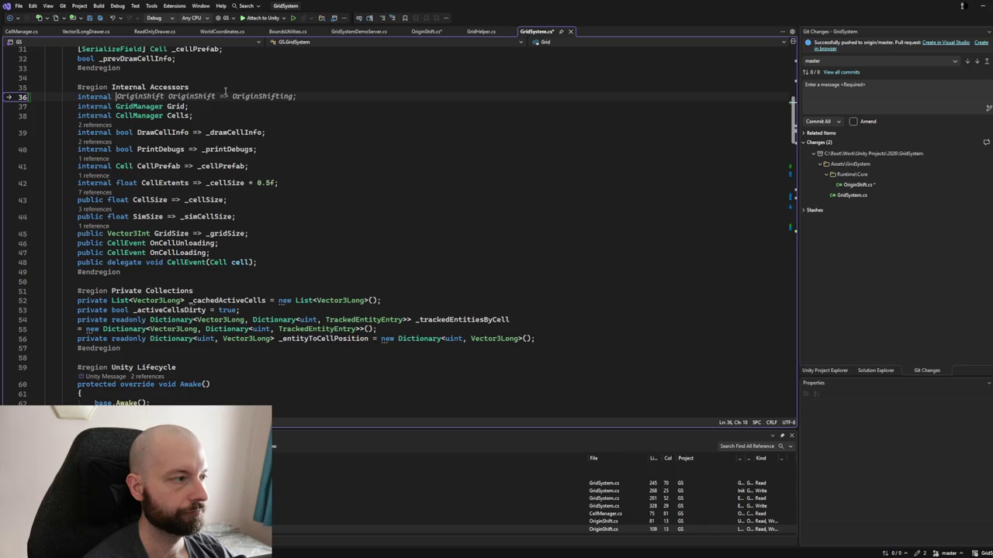
pyautogui.write(' bo')
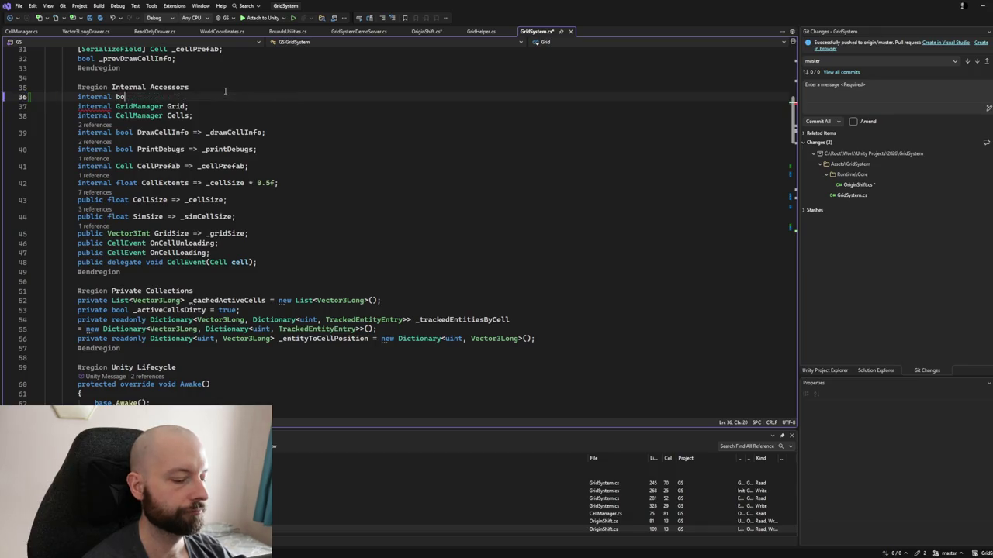
pyautogui.write('ol skip')
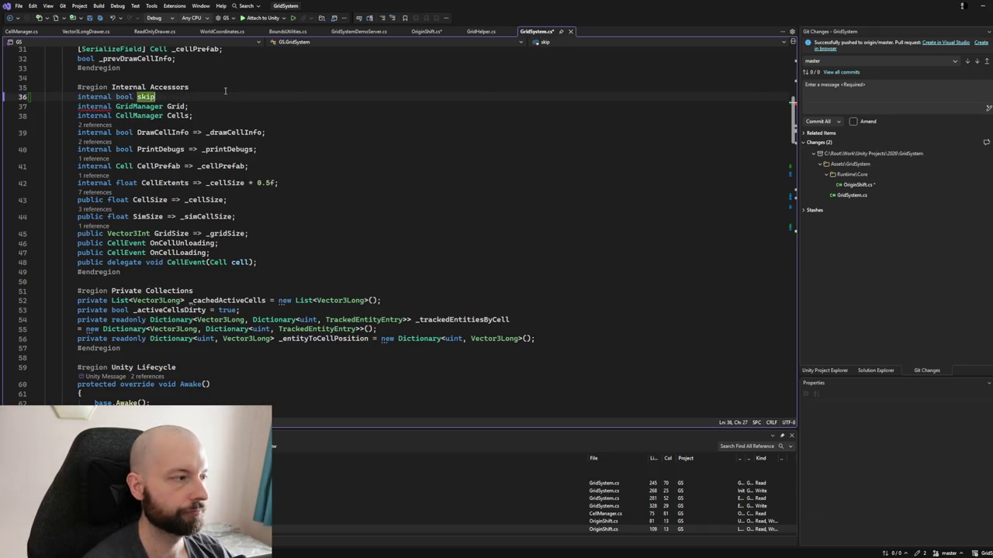
pyautogui.write('ShiftThisFrame;')
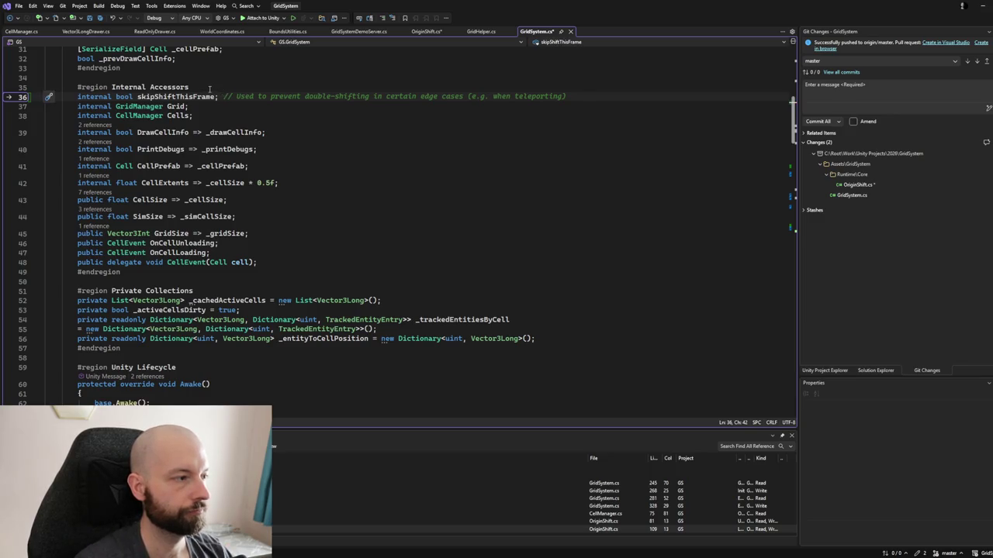
# Add the comment '/// Used to skip shifting when player reaches outer limit' above skipShiftThisFrame and save.
pyautogui.click(210, 88)
pyautogui.press('Return')
pyautogui.write('/// ')
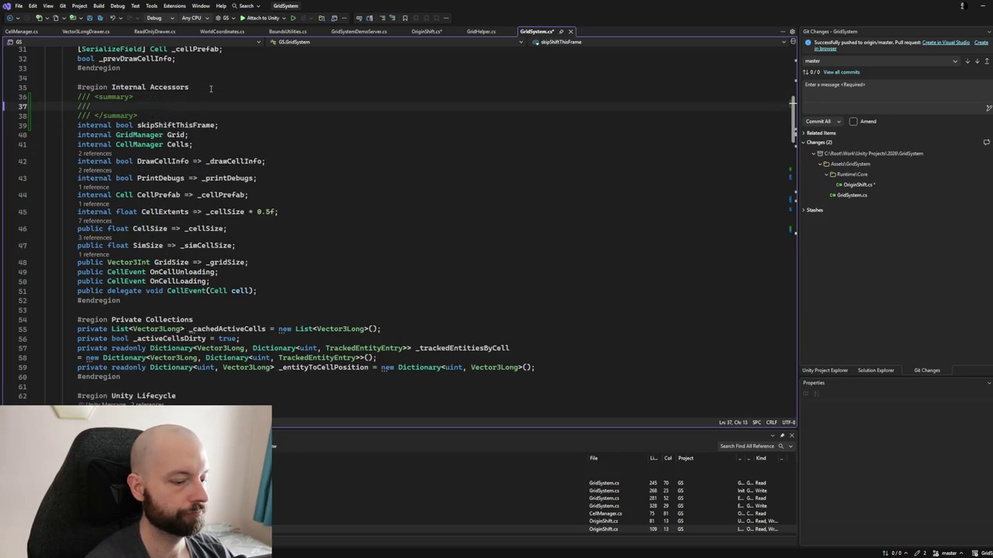
pyautogui.write('Used to skip')
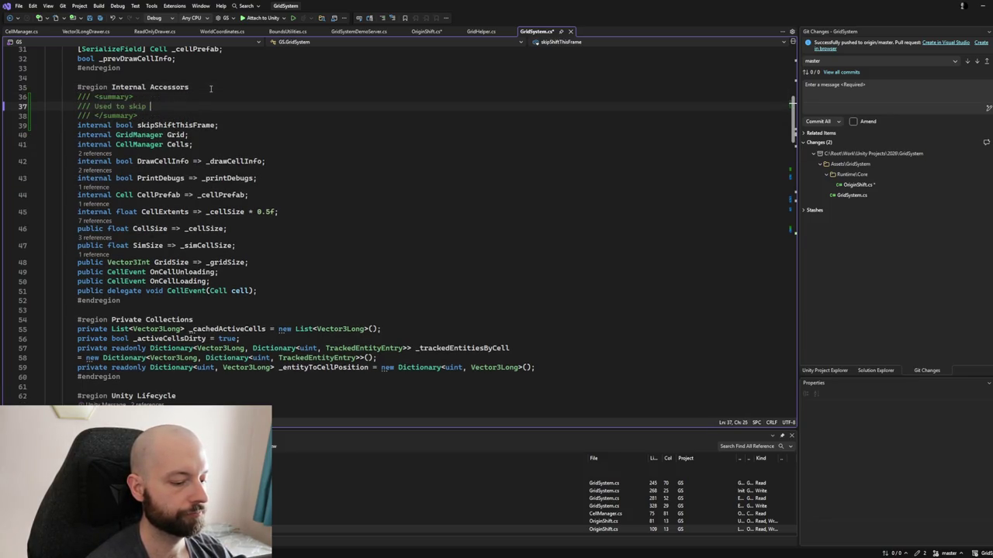
pyautogui.write(' shifting ')
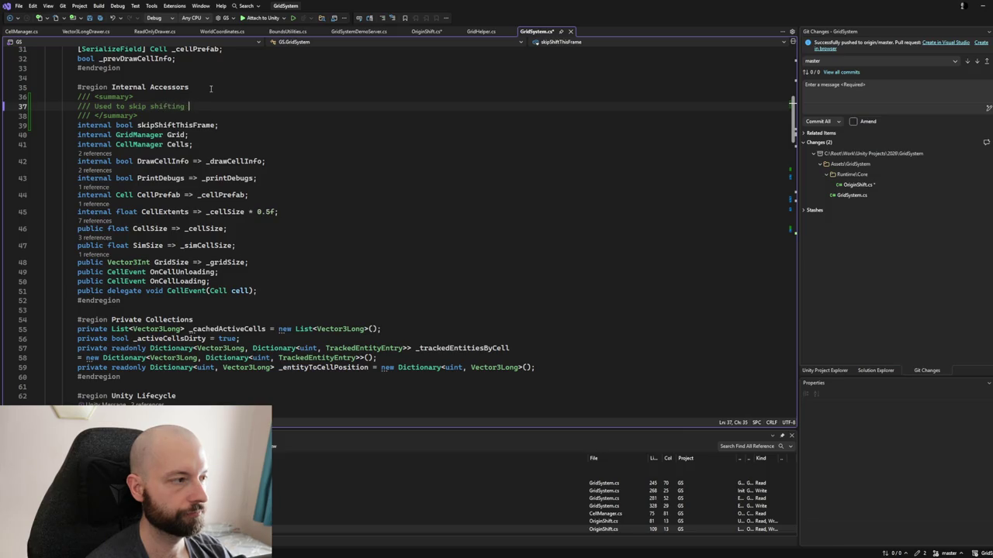
pyautogui.write('when player reaches ')
pyautogui.write('outer l')
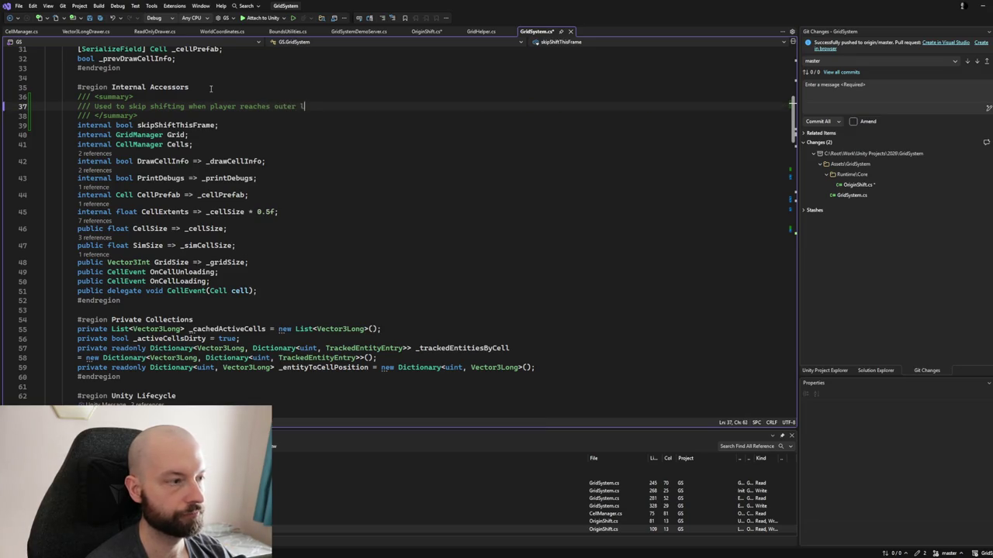
pyautogui.write('imit')
pyautogui.hotkey('ctrl', 's')
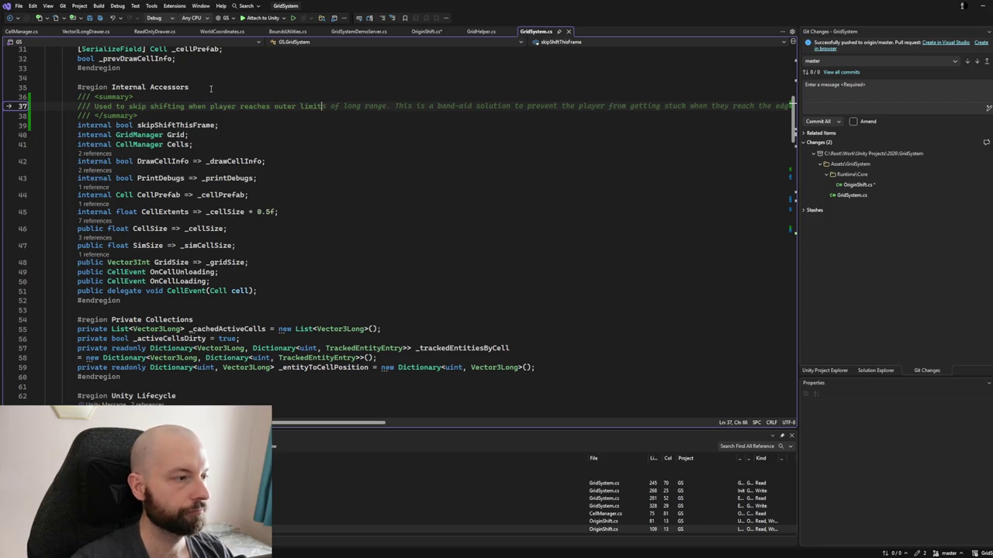
pyautogui.click(150, 87)
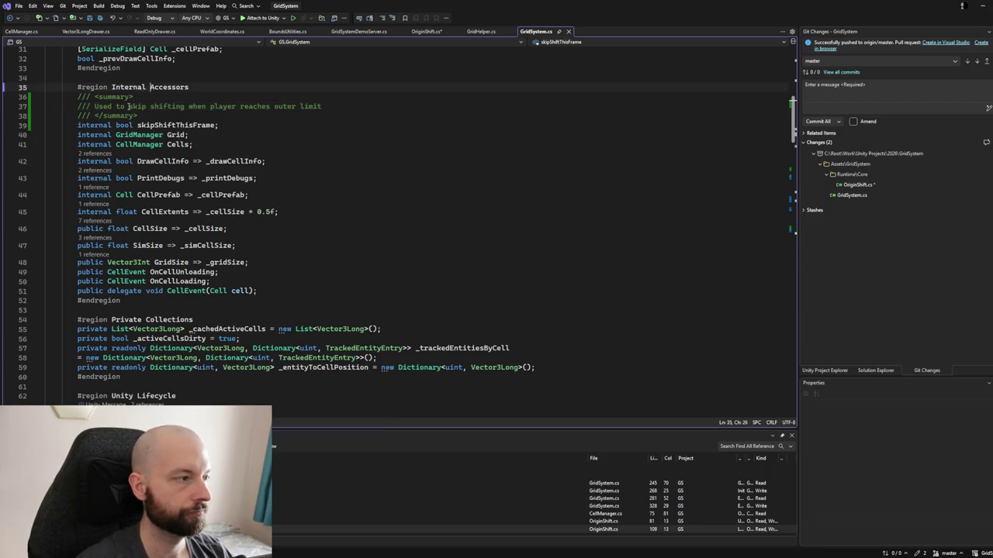
# Wrap the bounds guard's return in braces and set skipShiftThisFrame = true before it.
pyautogui.doubleClick(166, 125)
pyautogui.scroll(-7, 166, 138)
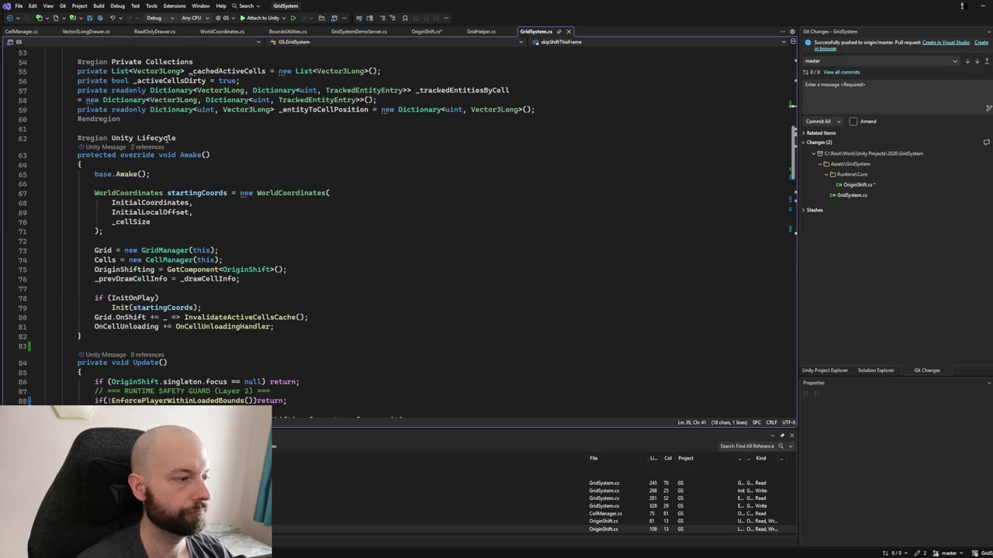
pyautogui.scroll(-4, 166, 138)
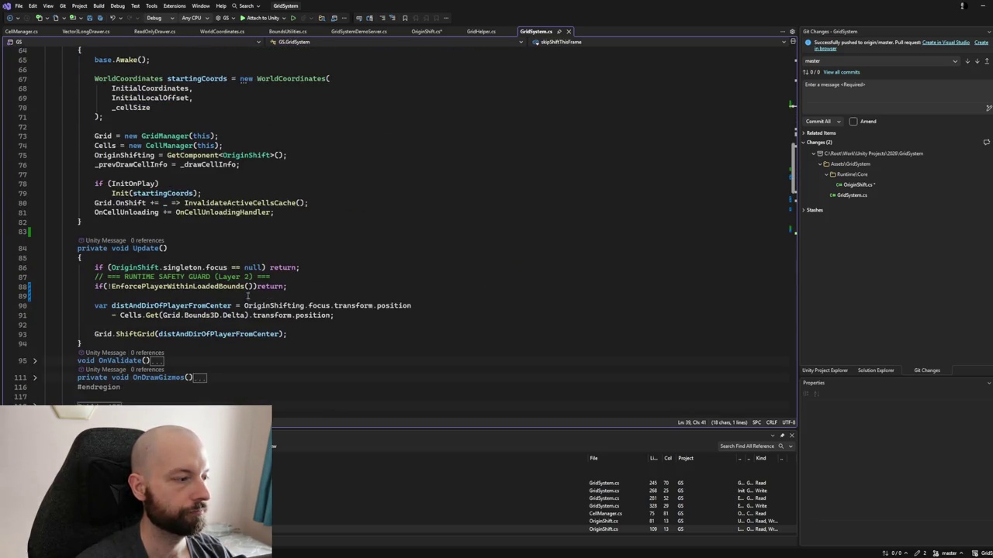
pyautogui.click(256, 286)
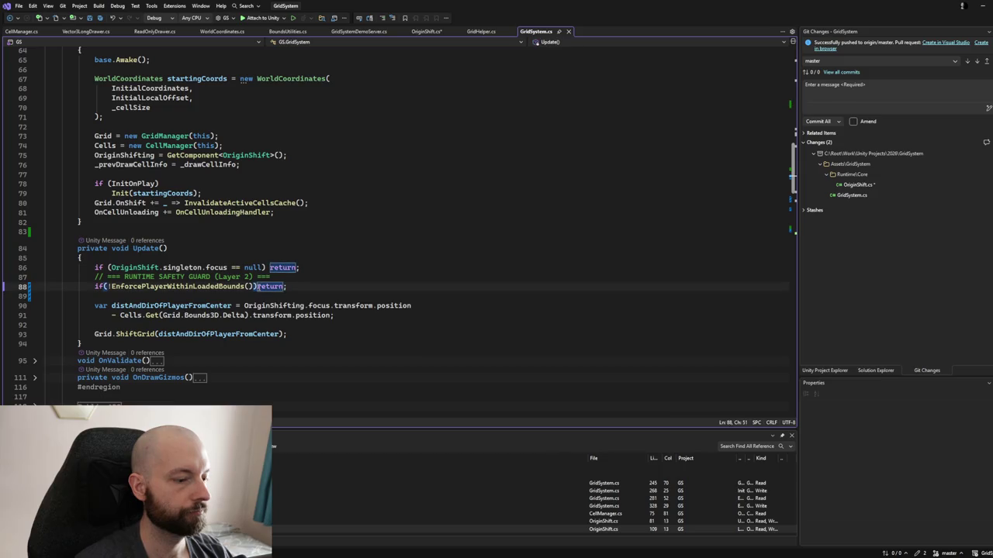
pyautogui.press('Return')
pyautogui.write('{')
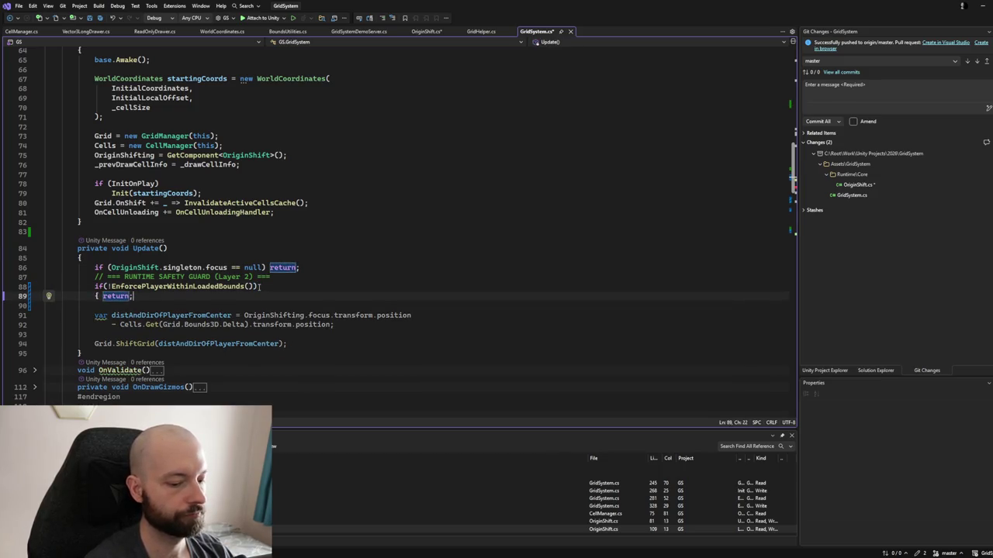
pyautogui.press('Return')
pyautogui.press('End')
pyautogui.press('Return')
pyautogui.write('}')
pyautogui.click(99, 295)
pyautogui.press('Return')
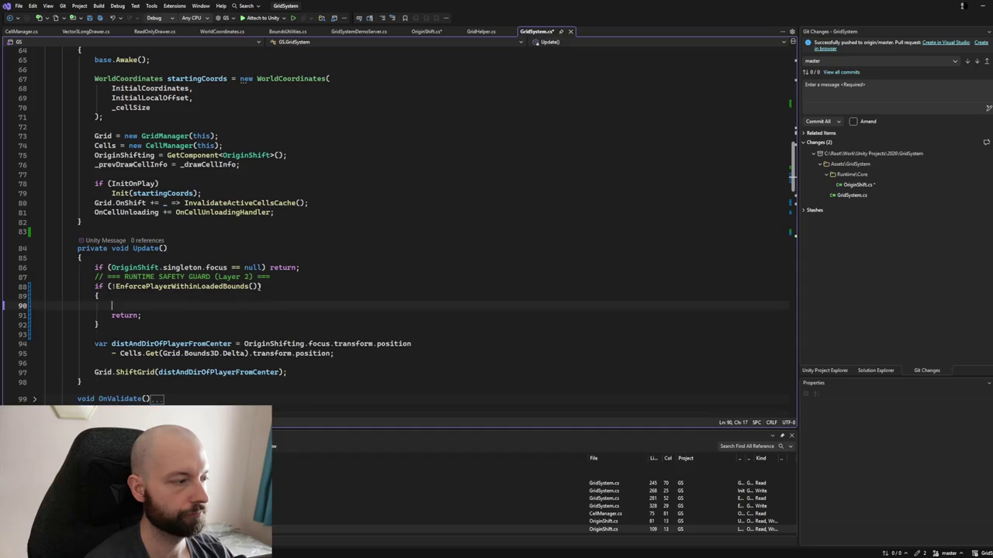
pyautogui.write('skipShiftThisFrame =')
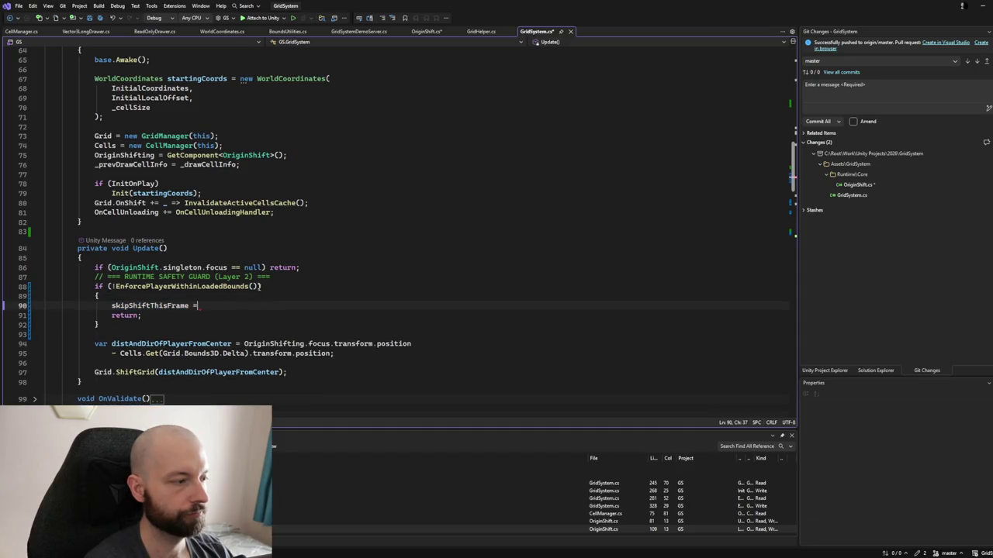
pyautogui.write(' true;')
# Reset skipShiftThisFrame = false after the focus null check in Update.
pyautogui.press('Up')
pyautogui.press('Up')
pyautogui.press('Up')
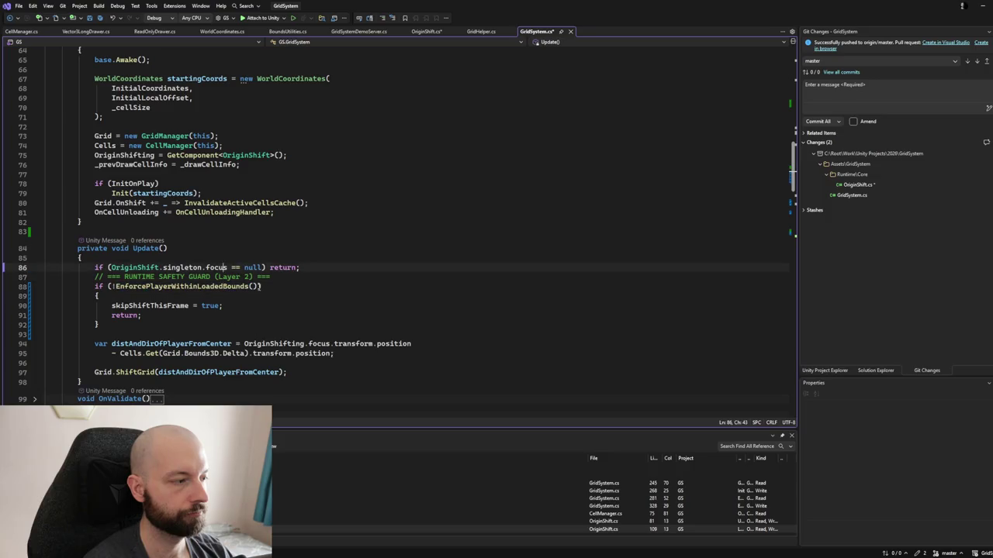
pyautogui.press('End')
pyautogui.press('Return')
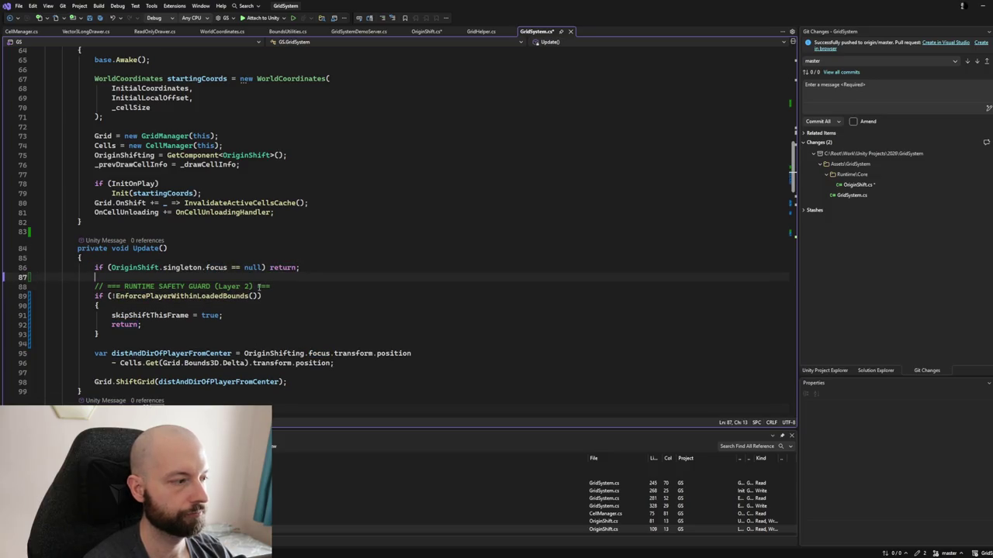
pyautogui.write('ski')
pyautogui.press('Tab')
pyautogui.write('=')
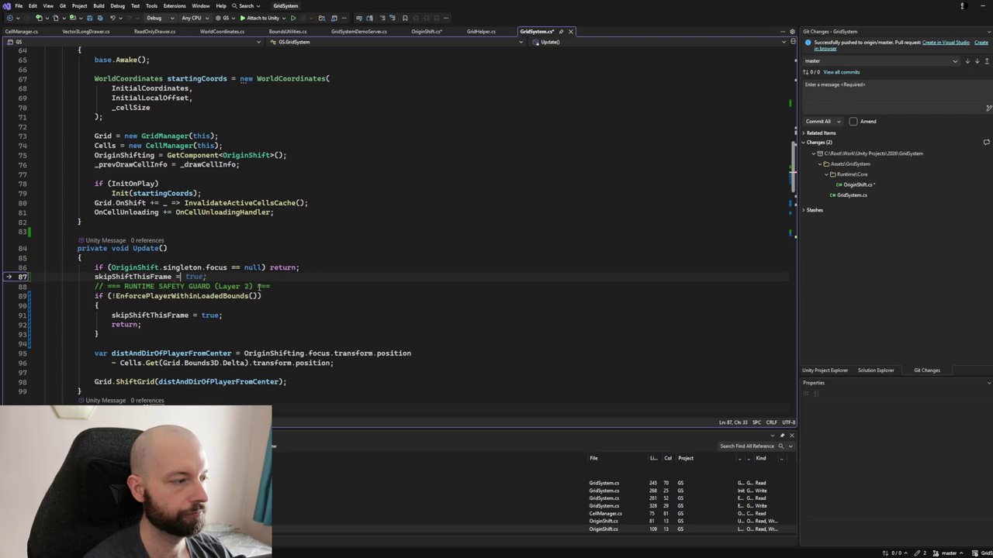
pyautogui.write(' false;')
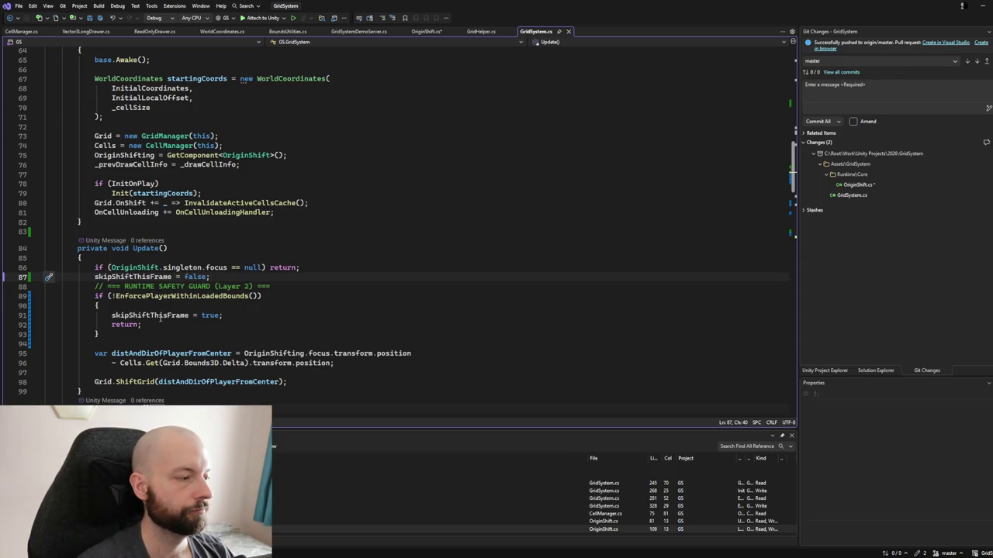
pyautogui.click(425, 31)
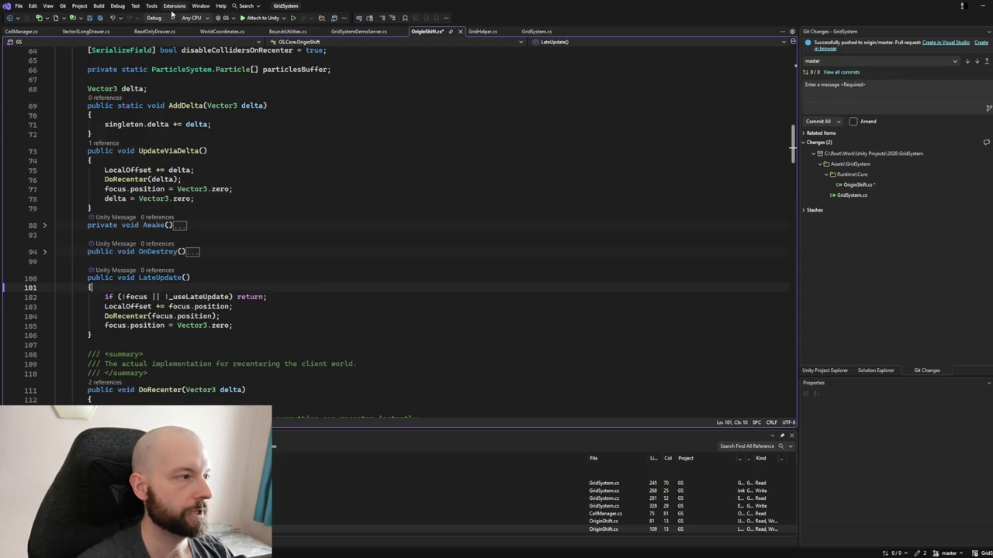
# Start OriginShift's LateUpdate with 'if (GridSystem.Instance.skipShiftThisFrame) return;' and save the file.
pyautogui.click(101, 21)
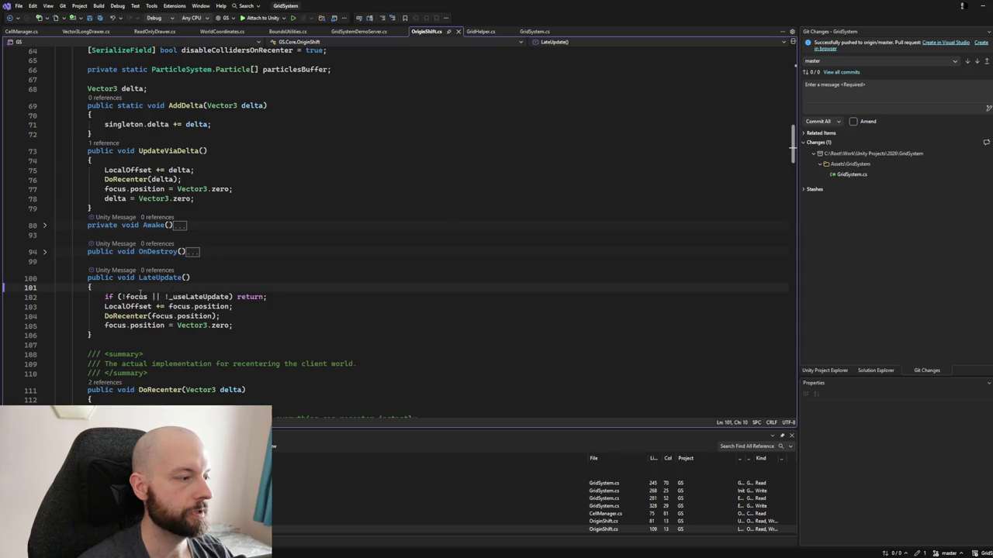
pyautogui.press('Return')
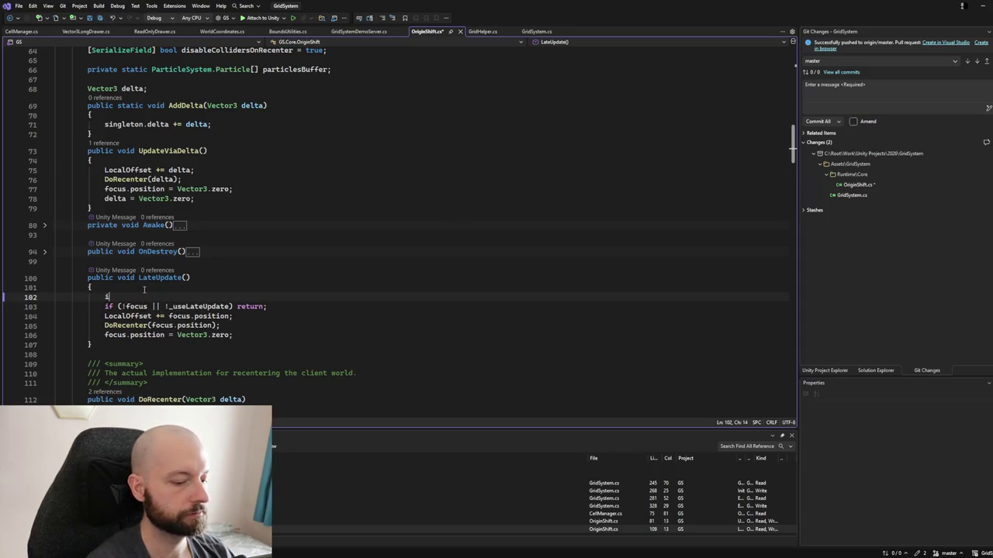
pyautogui.write('if(skip')
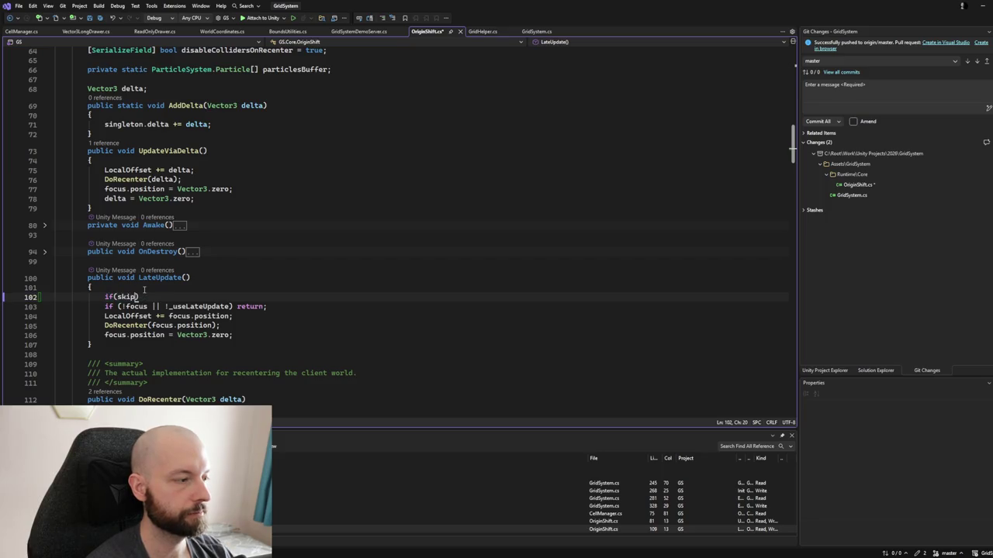
pyautogui.press('BackSpace')
pyautogui.press('BackSpace')
pyautogui.press('BackSpace')
pyautogui.write('GridSystem.Ins')
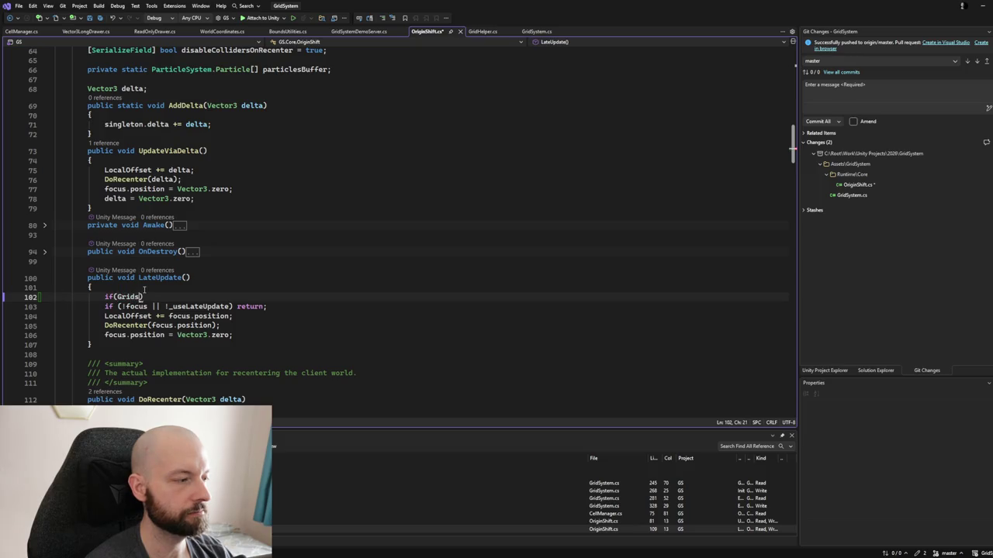
pyautogui.write('tance.sk')
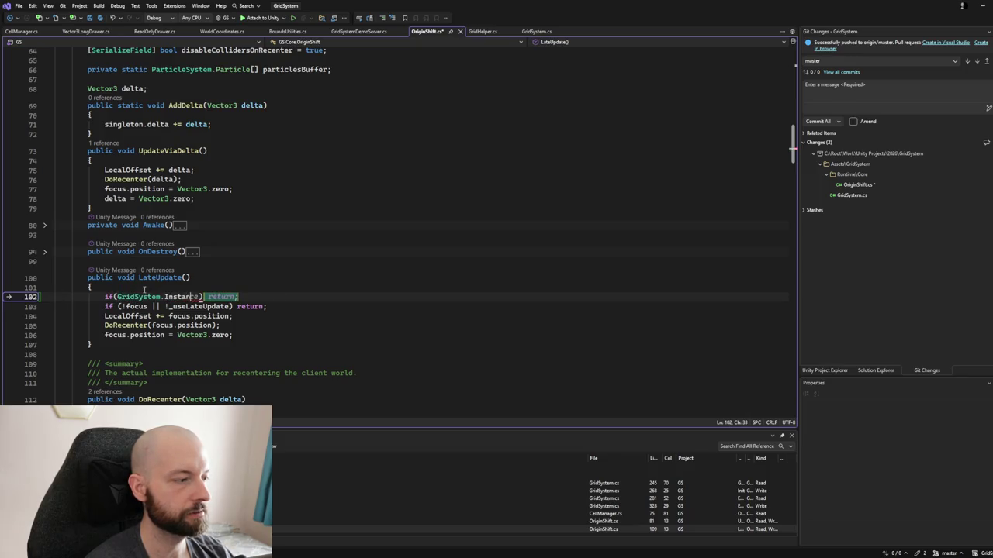
pyautogui.press('Tab')
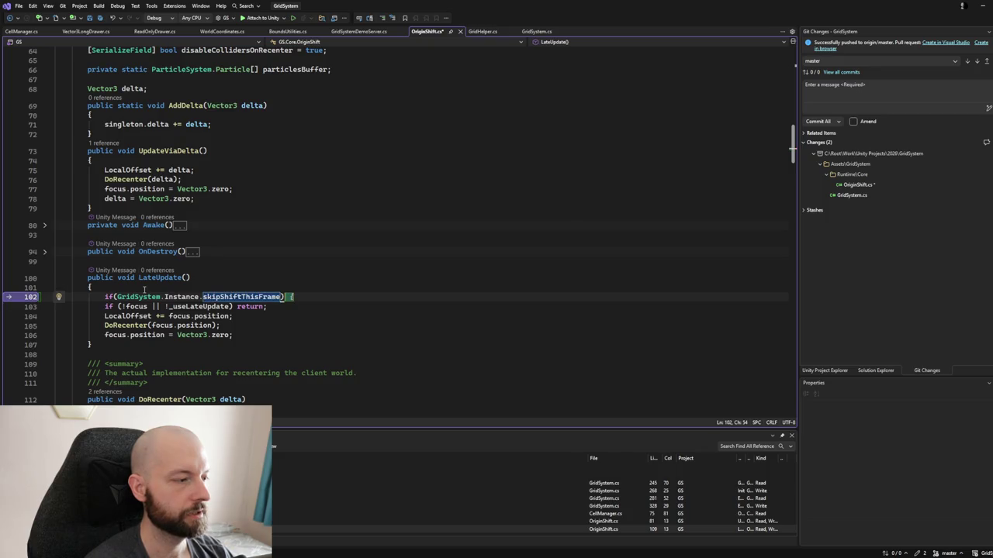
pyautogui.write(') re')
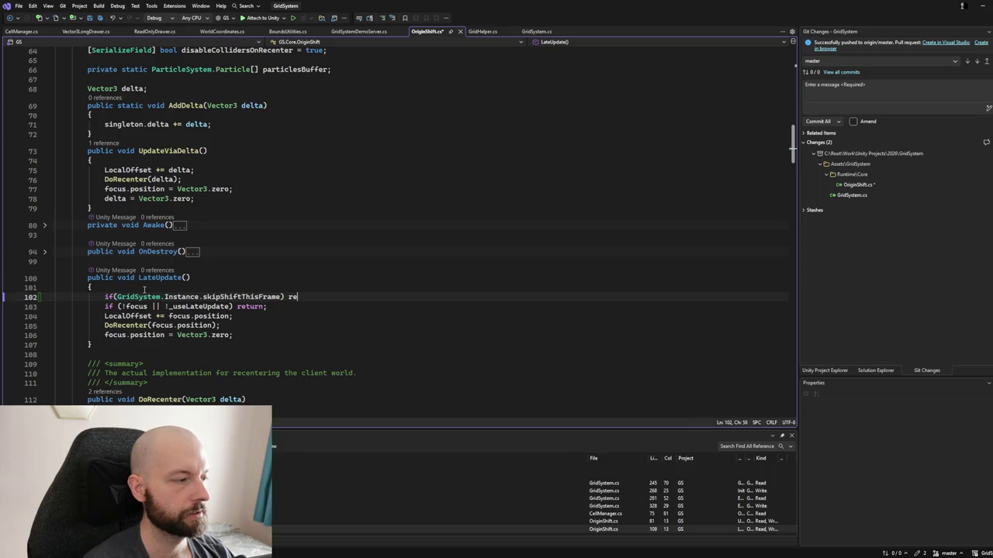
pyautogui.write('turn;')
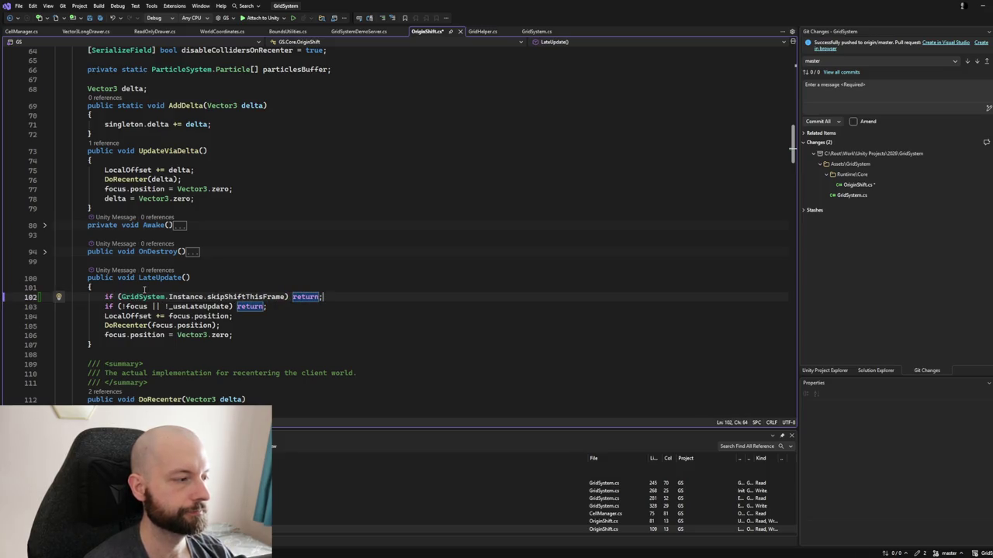
pyautogui.hotkey('ctrl', 's')
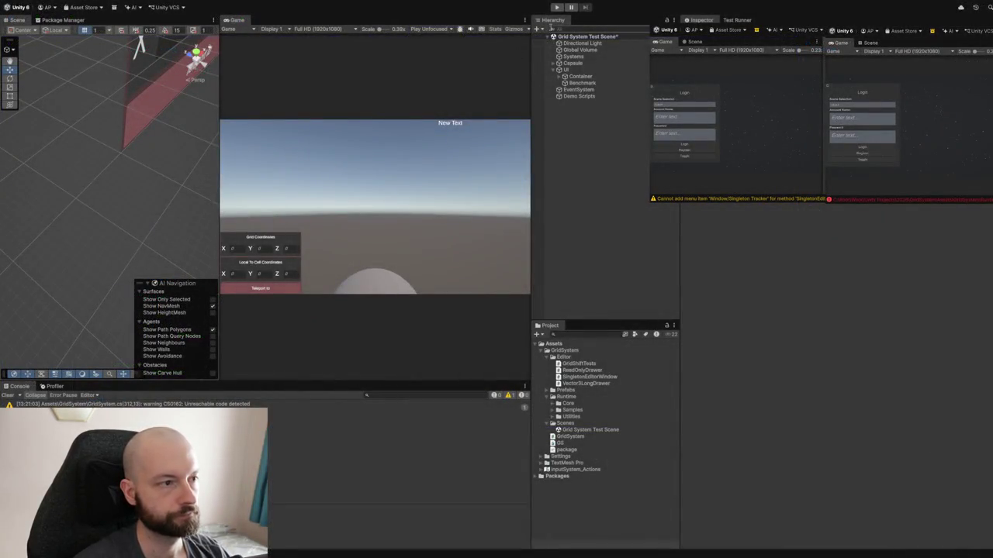
# Enter Play mode in Unity so the grid spawns its 1000 cells.
pyautogui.click(555, 7)
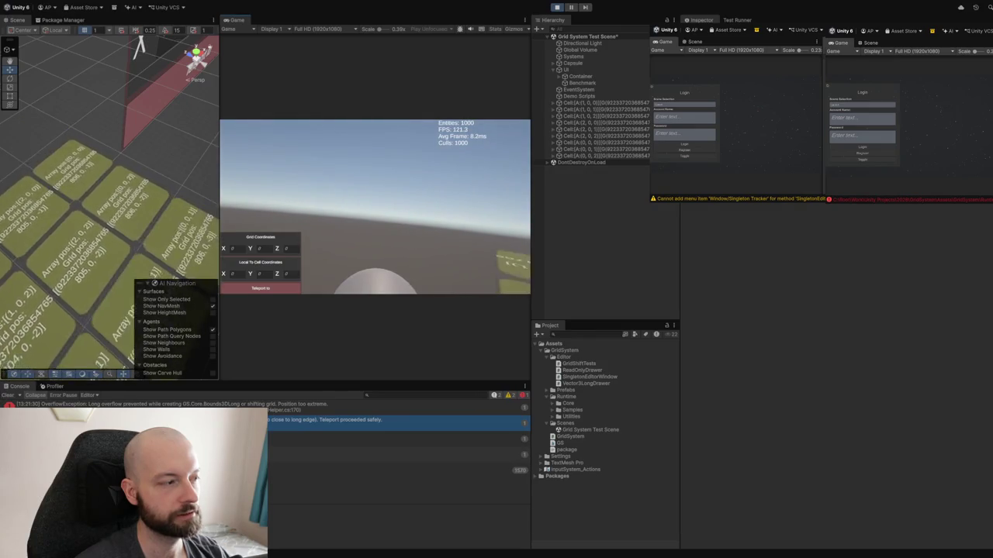
# Select the Capsule spaceship to raise its Z Acceleration, then fly it across the grid.
pyautogui.click(586, 63)
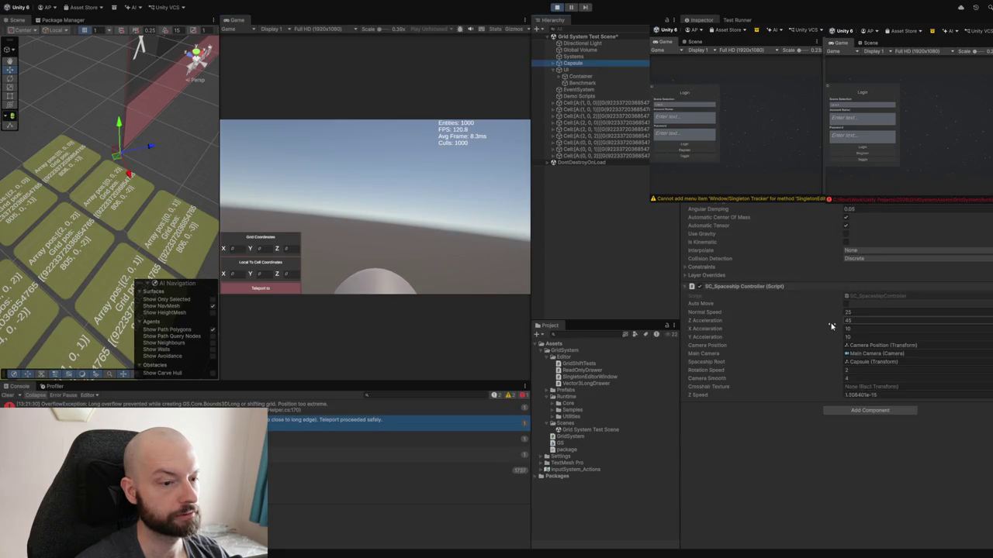
pyautogui.click(273, 195)
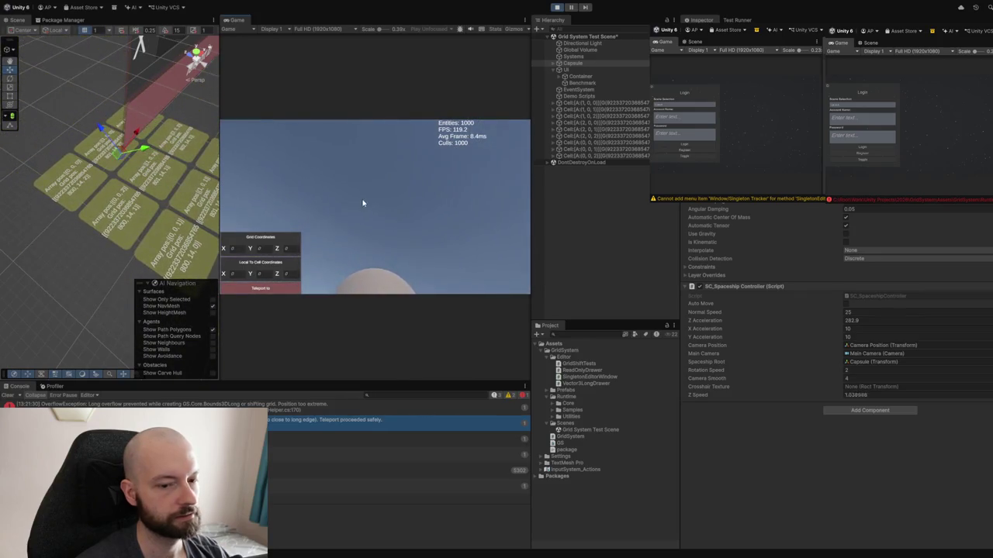
# Stop the play-mode test, returning the scene to edit mode without the runtime grid cells.
pyautogui.click(557, 7)
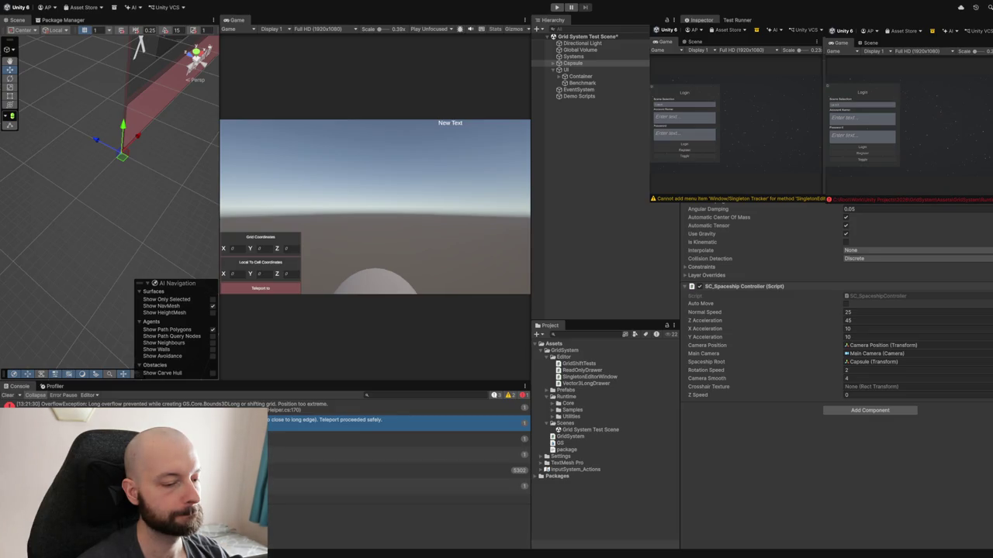
pyautogui.click(558, 7)
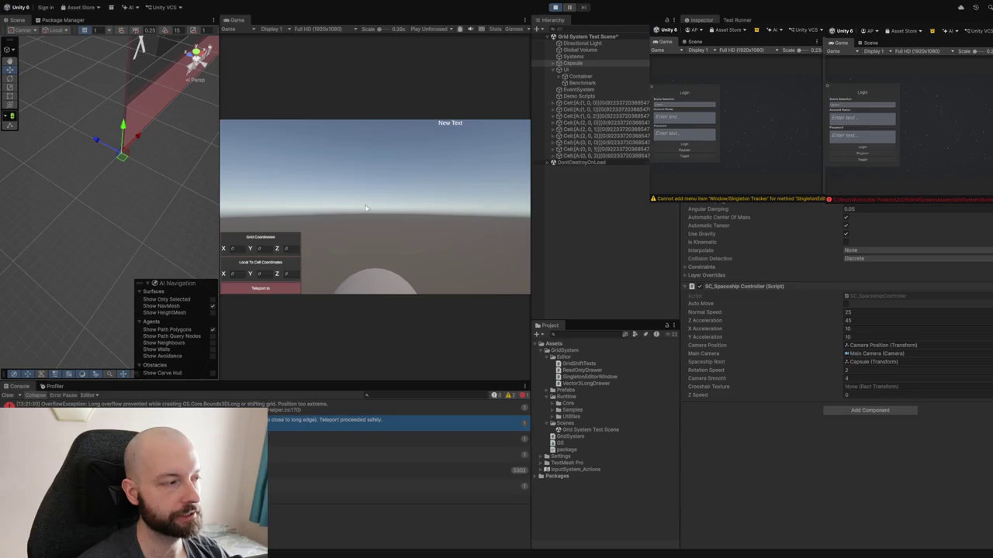
pyautogui.press('w')
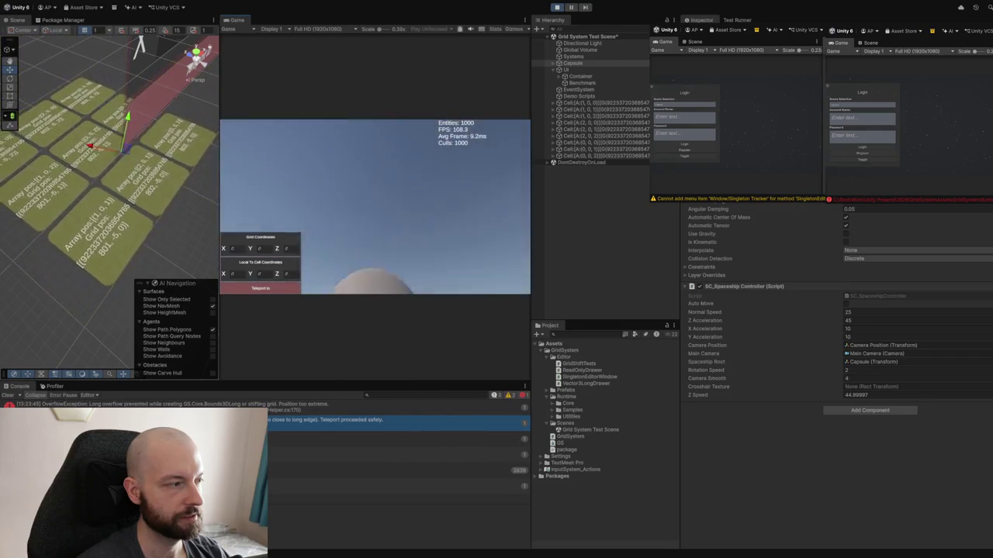
pyautogui.click(557, 7)
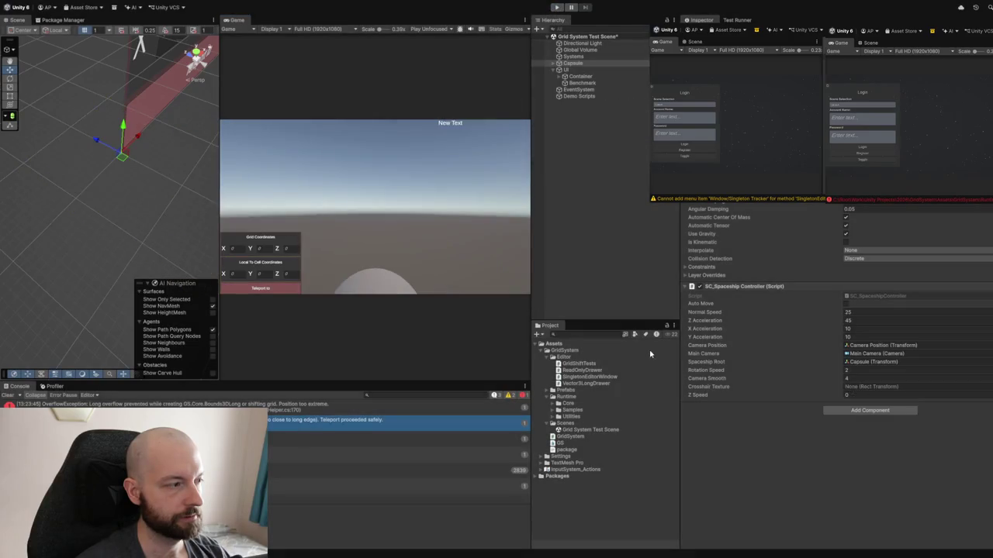
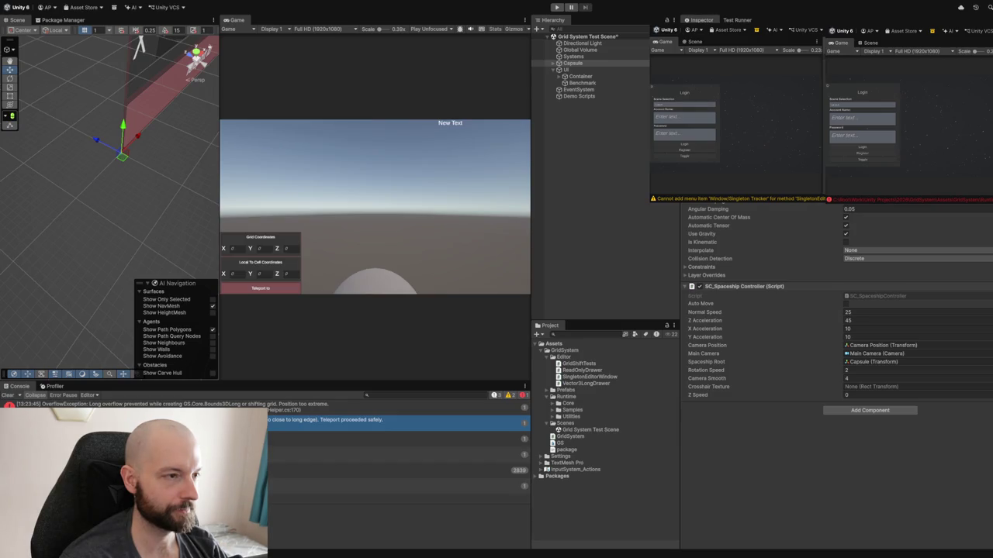
# Start the grid test scene and accelerate the capsule forward along Z to higher speed.
pyautogui.click(556, 7)
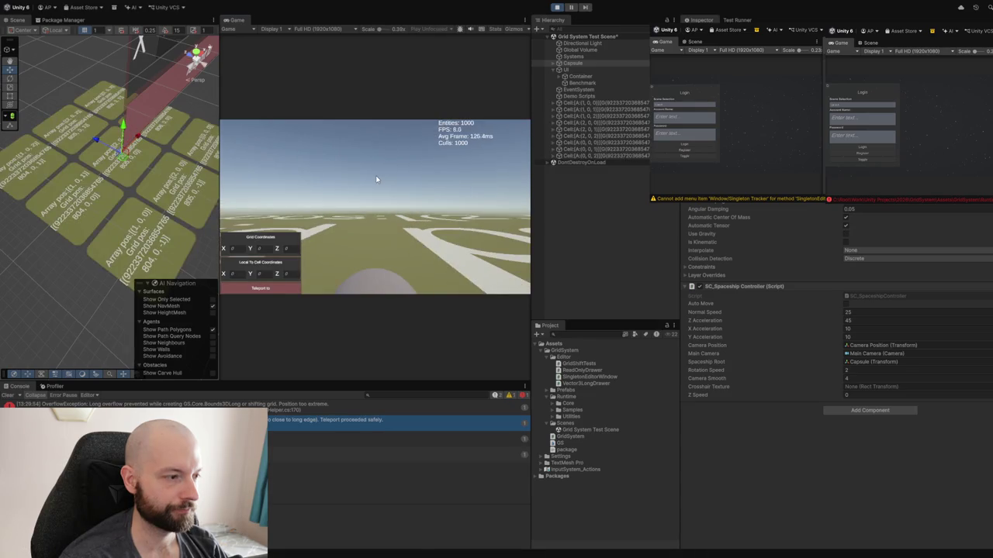
pyautogui.press('w')
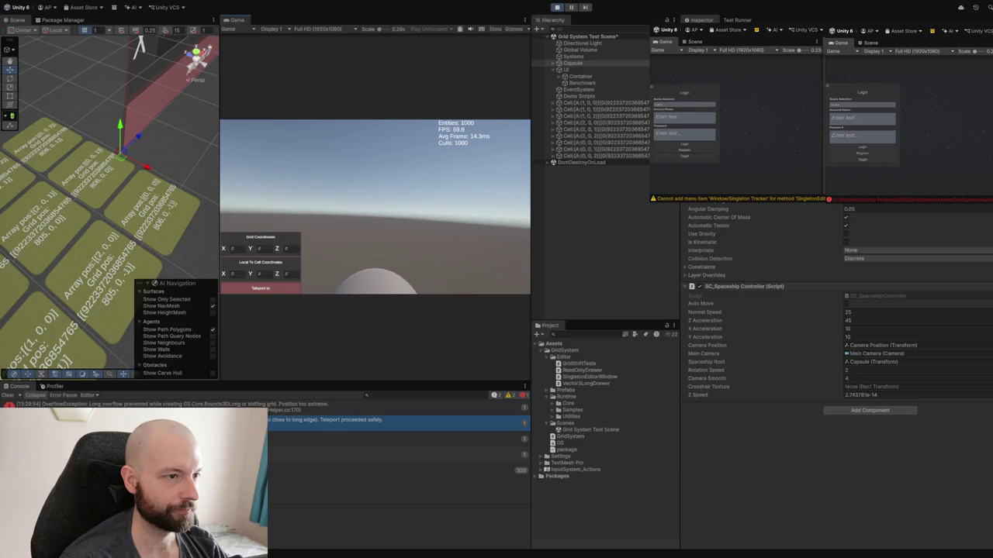
pyautogui.press('w')
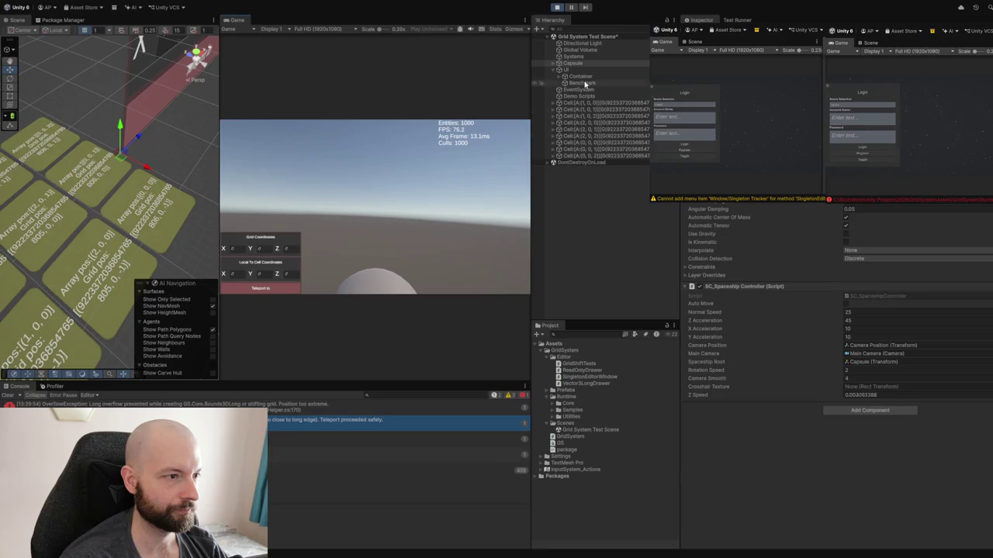
# Select the Systems object to show its teleport field references and Grid System Benchmark settings.
pyautogui.click(584, 57)
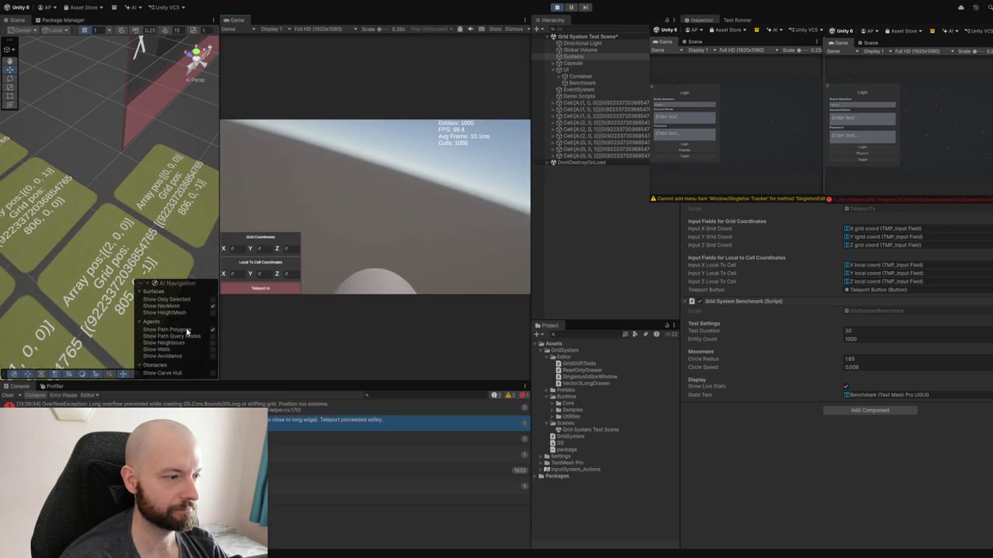
# Enter an extreme X grid coordinate and teleport the capsule to that far-off cell.
pyautogui.click(233, 250)
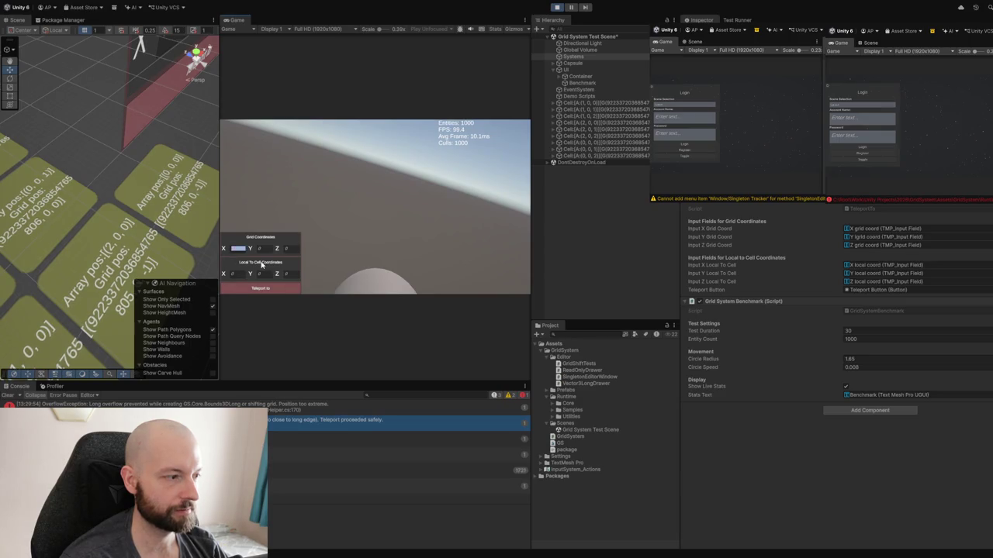
pyautogui.click(247, 288)
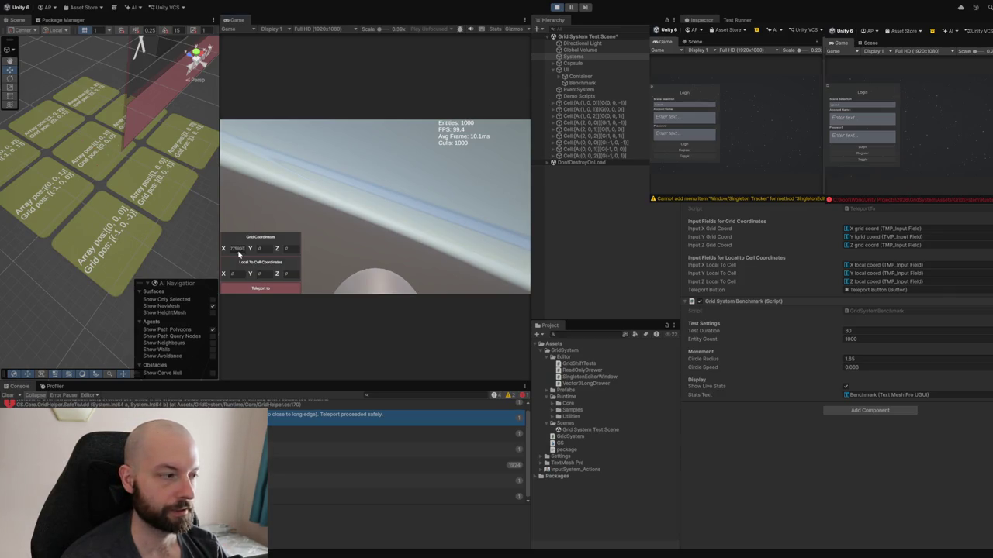
pyautogui.click(256, 288)
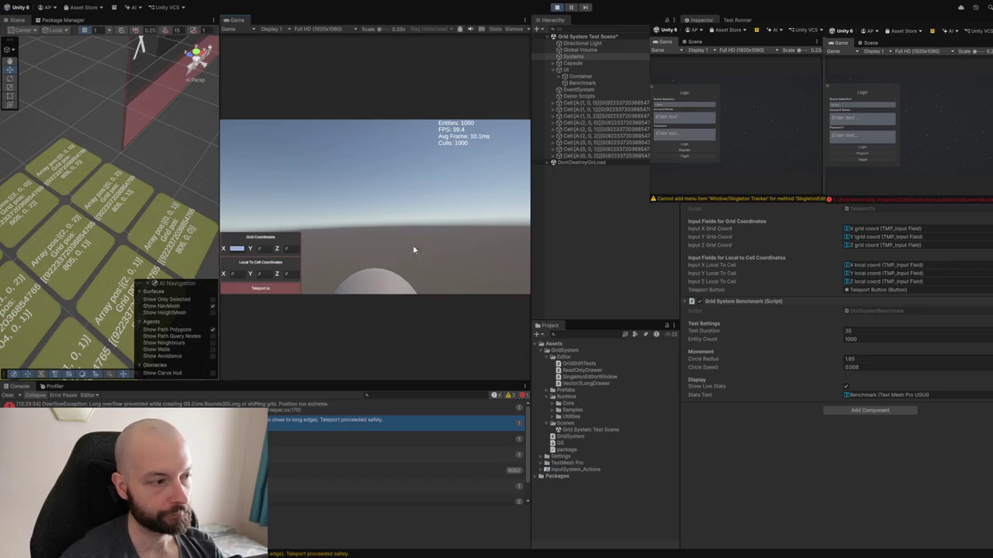
pyautogui.hotkey('ctrl', 'v')
# Apply the pasted maximum long X value ending 775807 to teleport again.
pyautogui.press('Return')
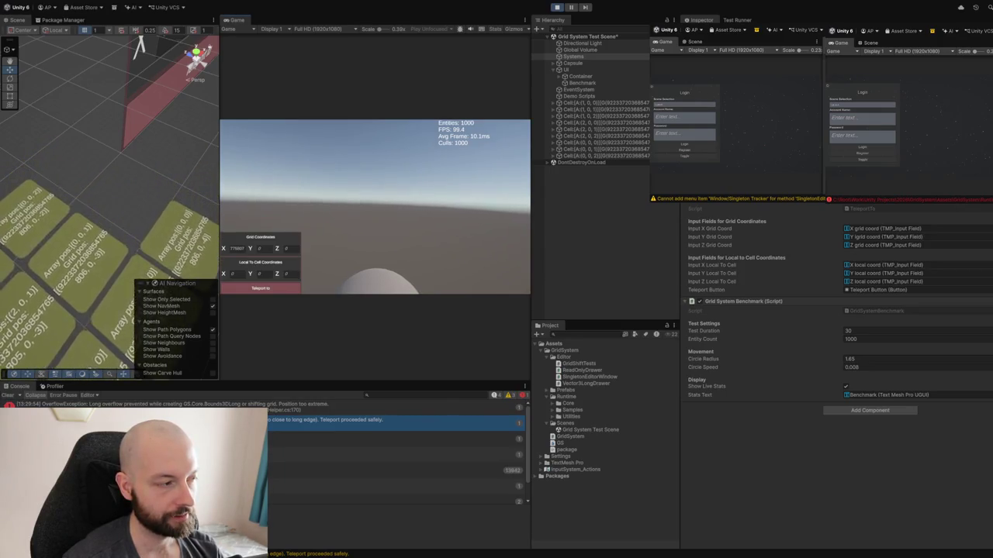
# Stop play mode and clear the old Console log entries.
pyautogui.click(560, 8)
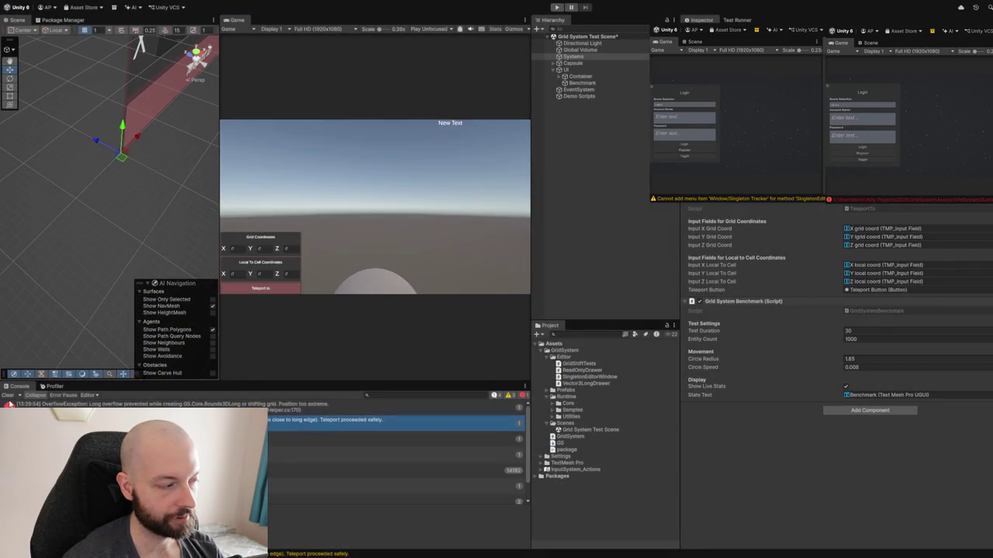
pyautogui.click(8, 395)
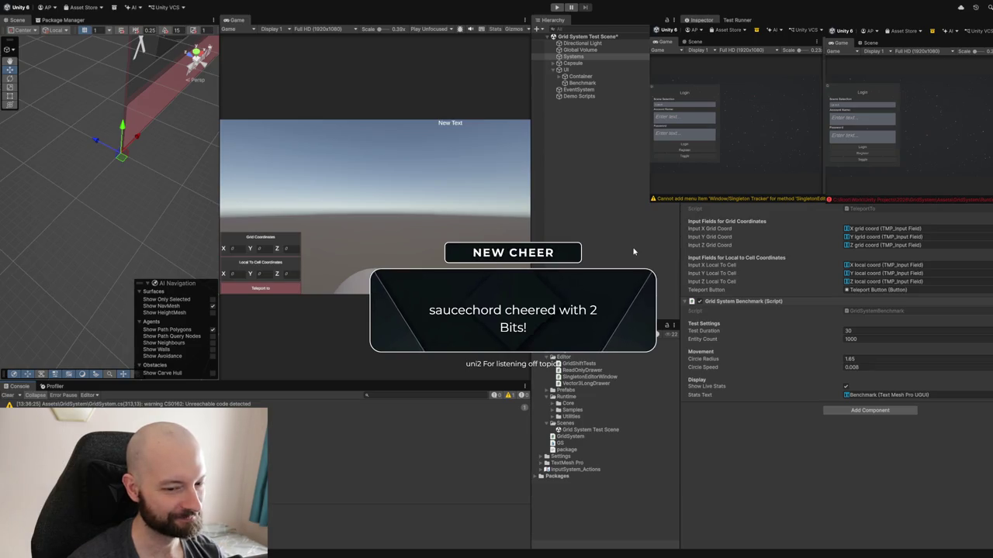
# Restart the test scene and select Capsule to show its SC_Spaceship Controller with Z Acceleration 45.
pyautogui.click(556, 7)
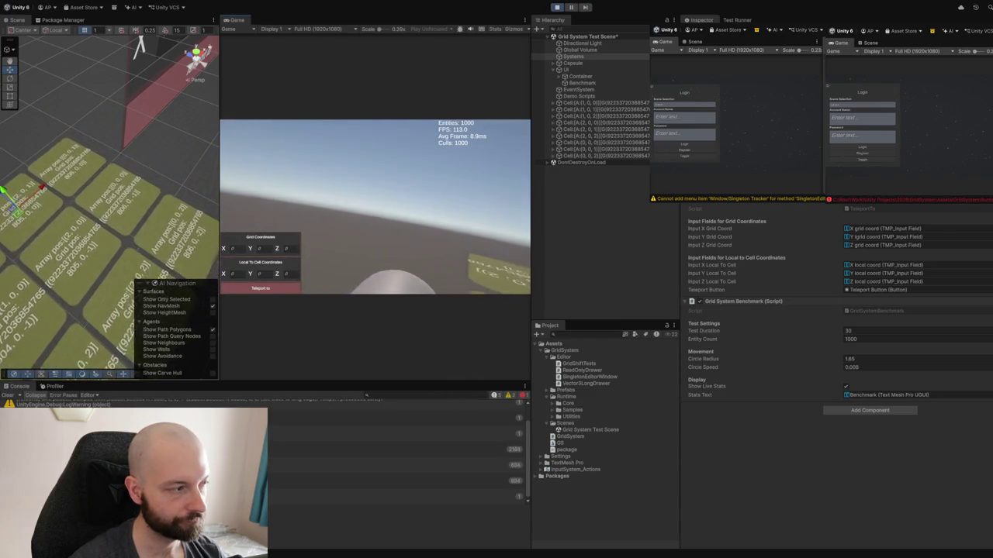
pyautogui.click(590, 65)
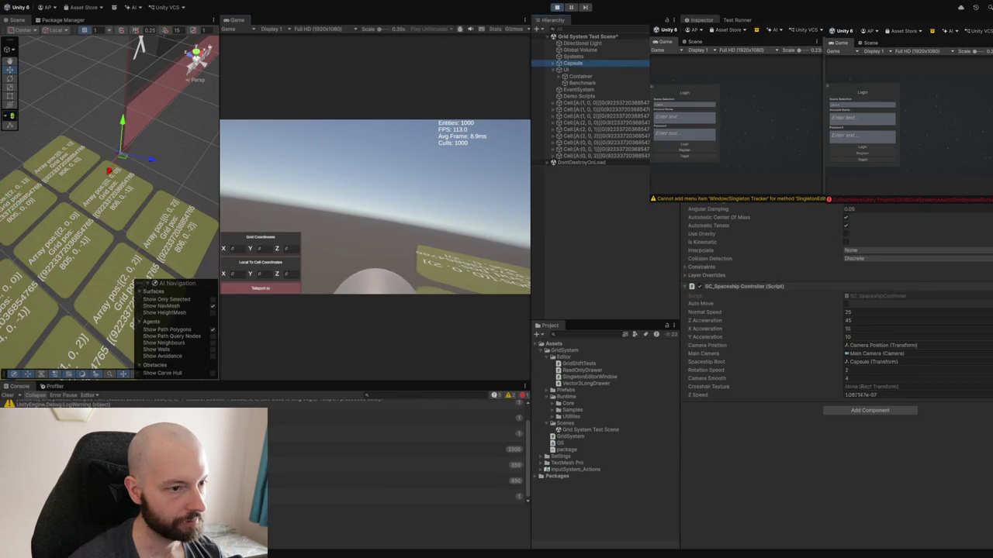
# Raise the Capsule's Z Acceleration from 45 to 118.4 and teleport it to the entered cell.
pyautogui.moveTo(704, 321); pyautogui.dragTo(828, 315)
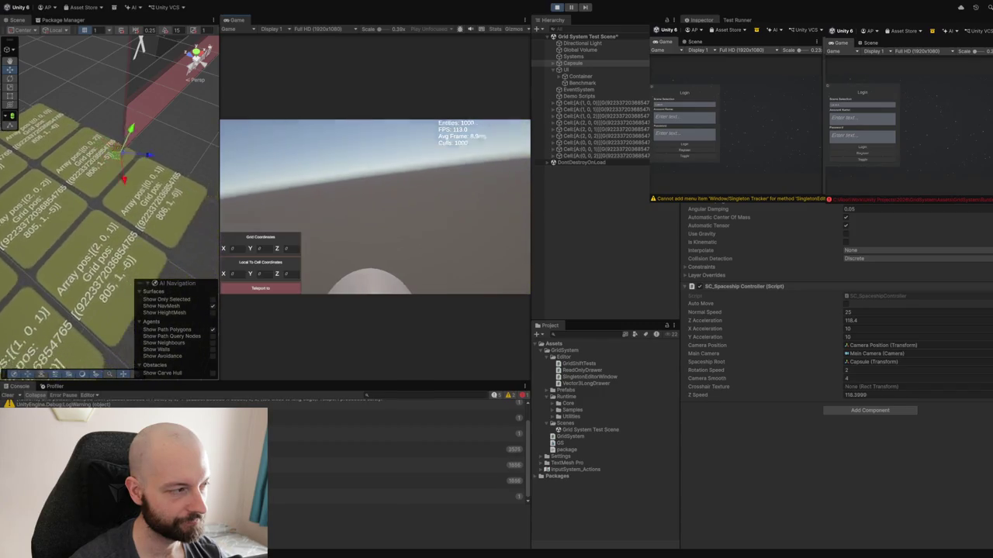
pyautogui.click(282, 293)
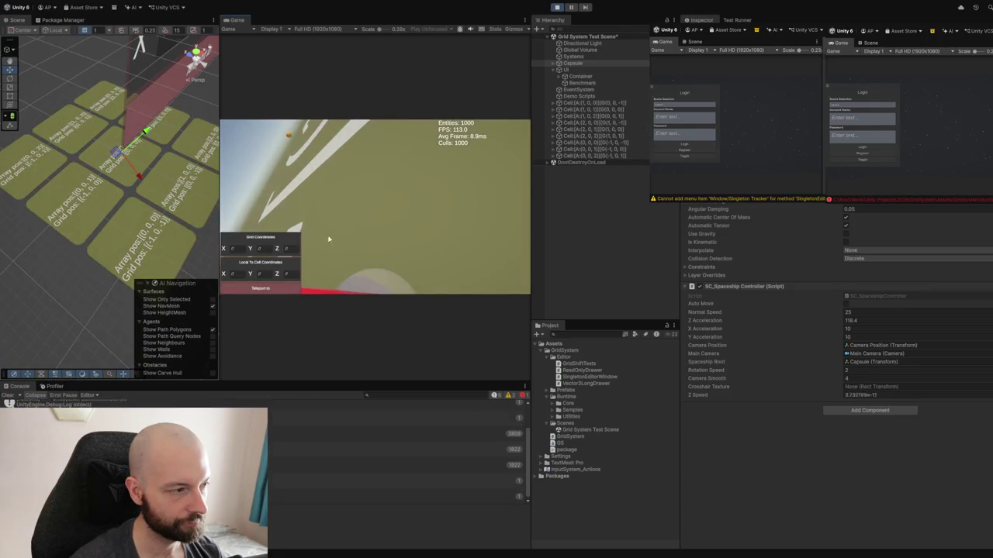
# Fly the capsule forward across the grid, then select Systems to view its benchmark settings.
pyautogui.press('w')
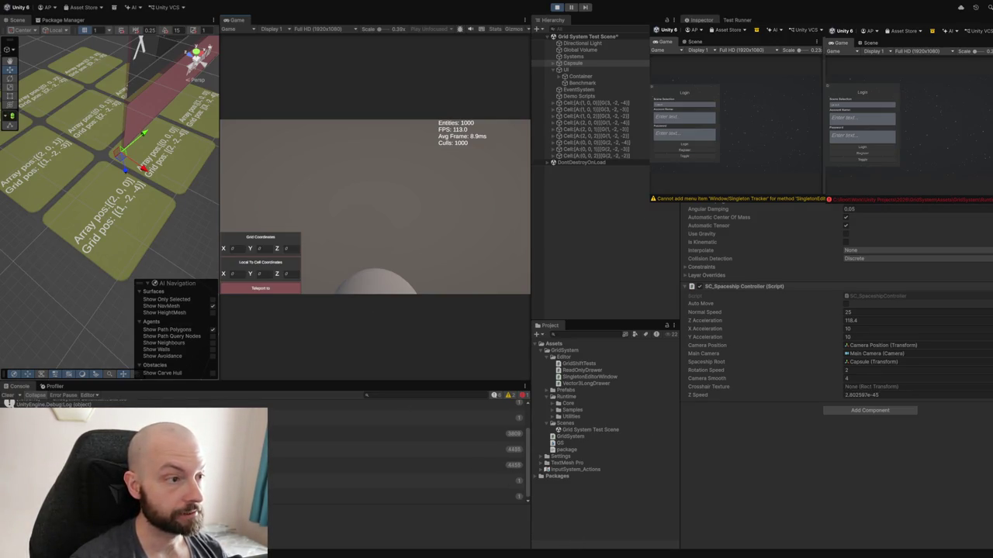
pyautogui.click(614, 57)
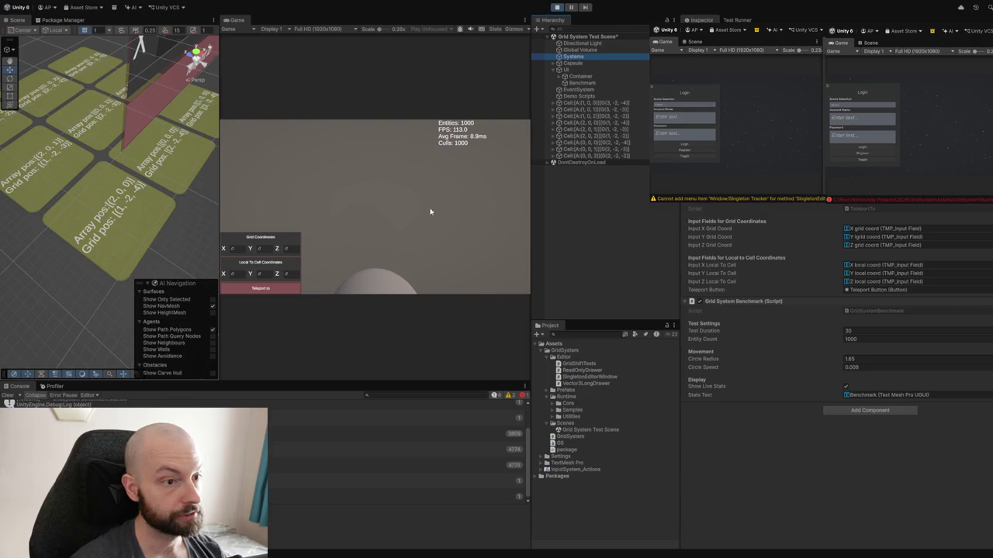
# Keep flying in the Game view, clear the Console log, and stop play mode.
pyautogui.click(374, 220)
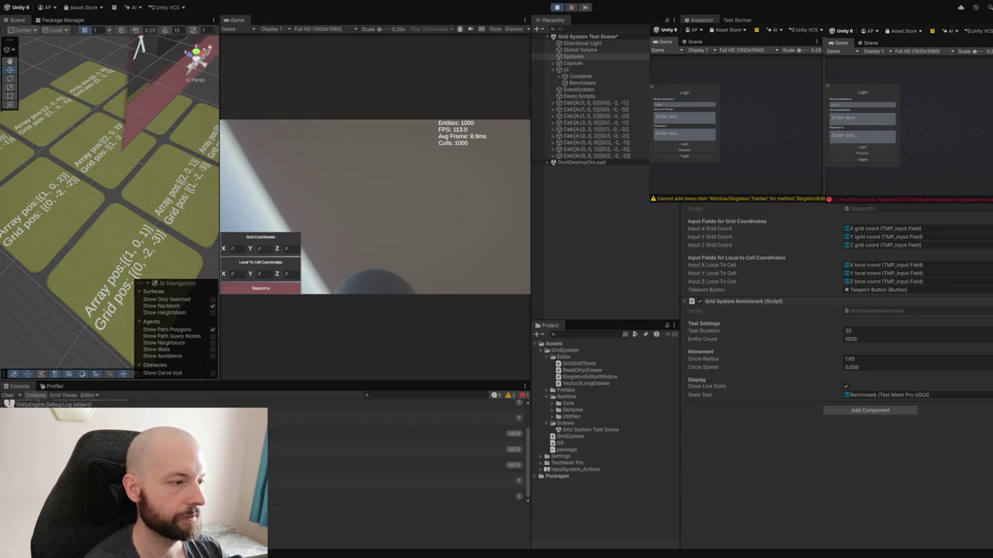
pyautogui.click(8, 395)
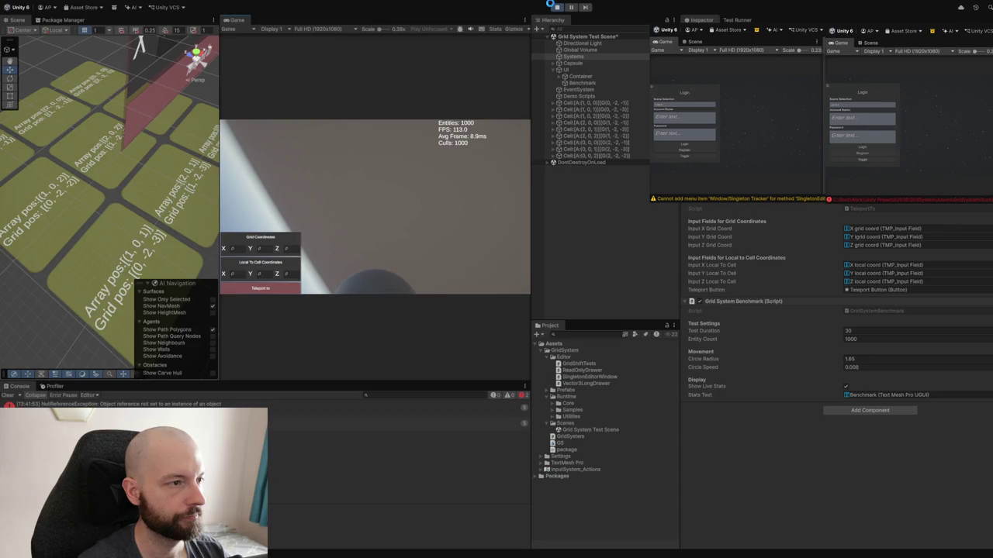
pyautogui.click(556, 7)
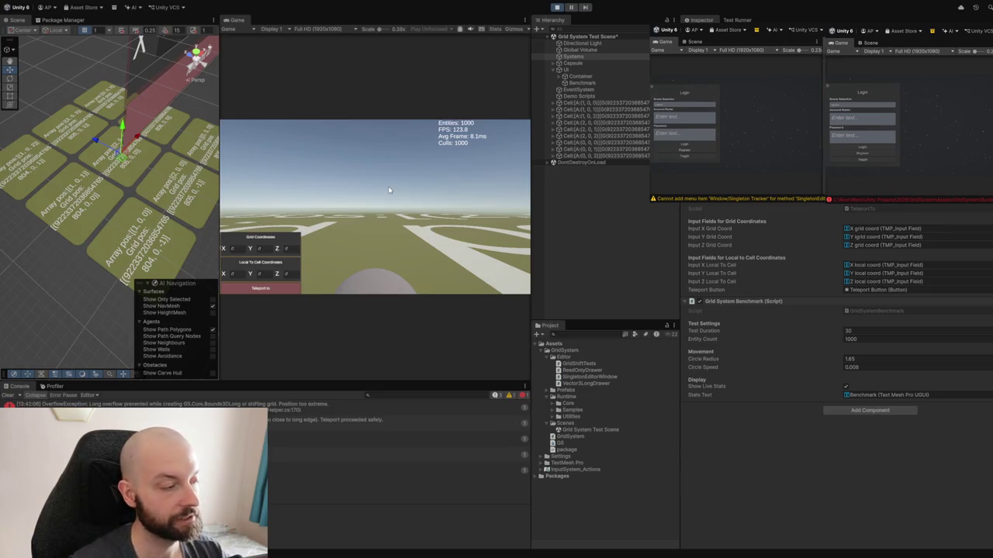
# Clear the Console's logged long-overflow errors and warnings.
pyautogui.click(7, 395)
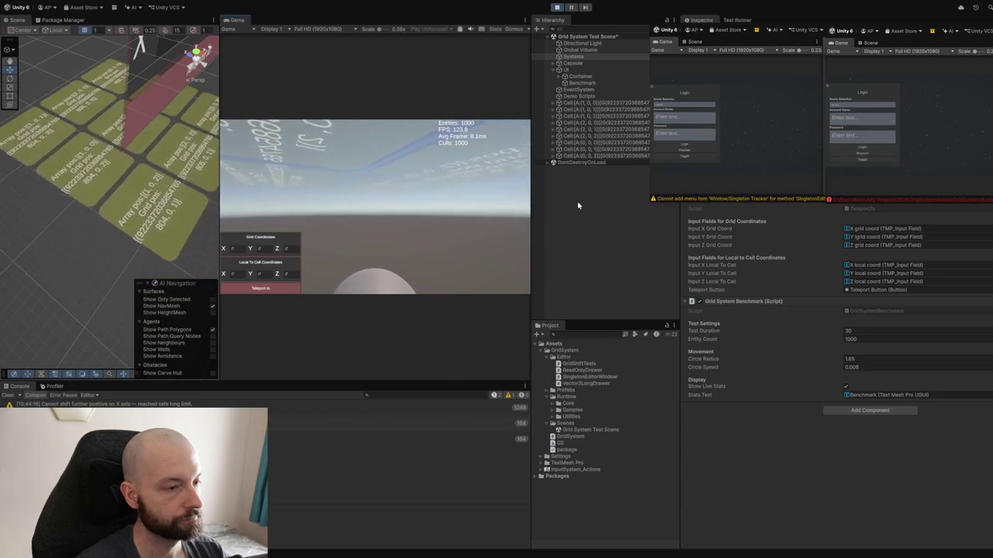
# Select the Capsule and drag its Z Acceleration up to 397.5.
pyautogui.click(587, 62)
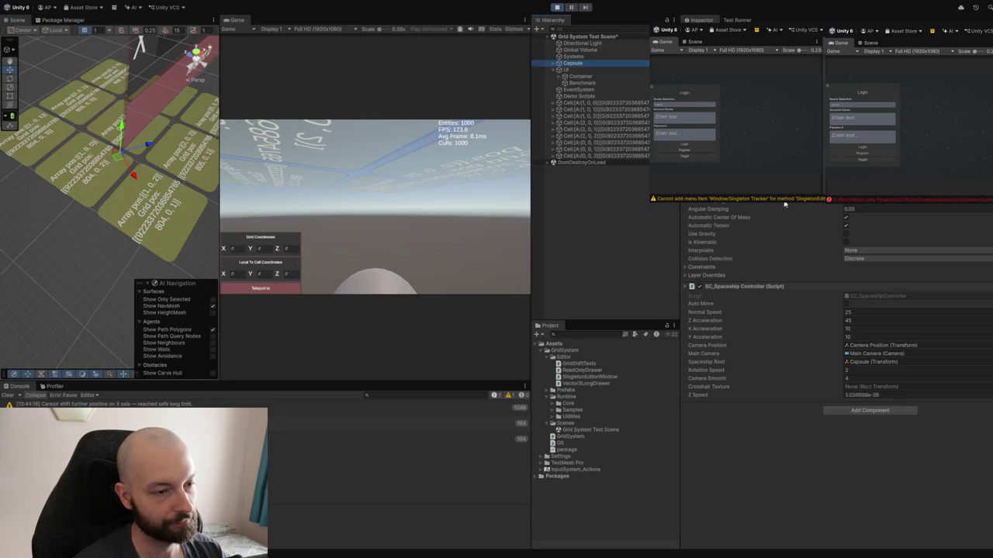
pyautogui.moveTo(809, 318); pyautogui.dragTo(798, 326)
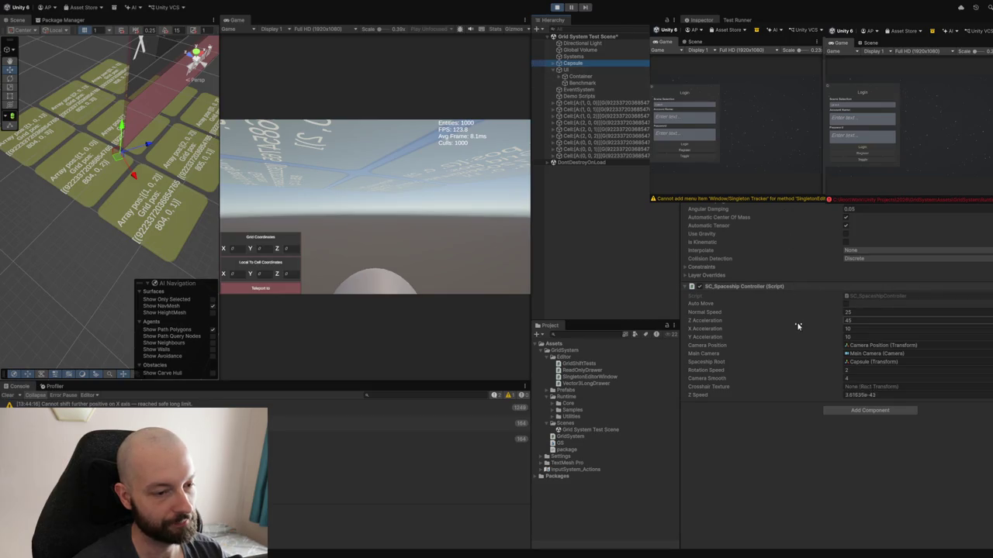
# Confirm Z Acceleration 397.5 and fly the capsule forward to about 397.5 Z speed.
pyautogui.click(395, 240)
pyautogui.press('w')
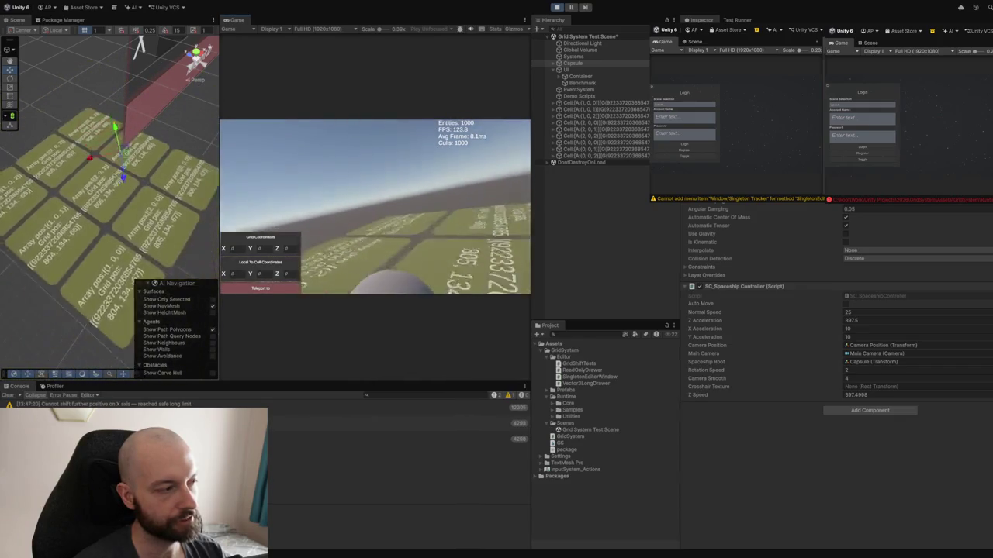
# Select the Capsule after it has flown far across the grid, Z Speed near 315.
pyautogui.click(552, 199)
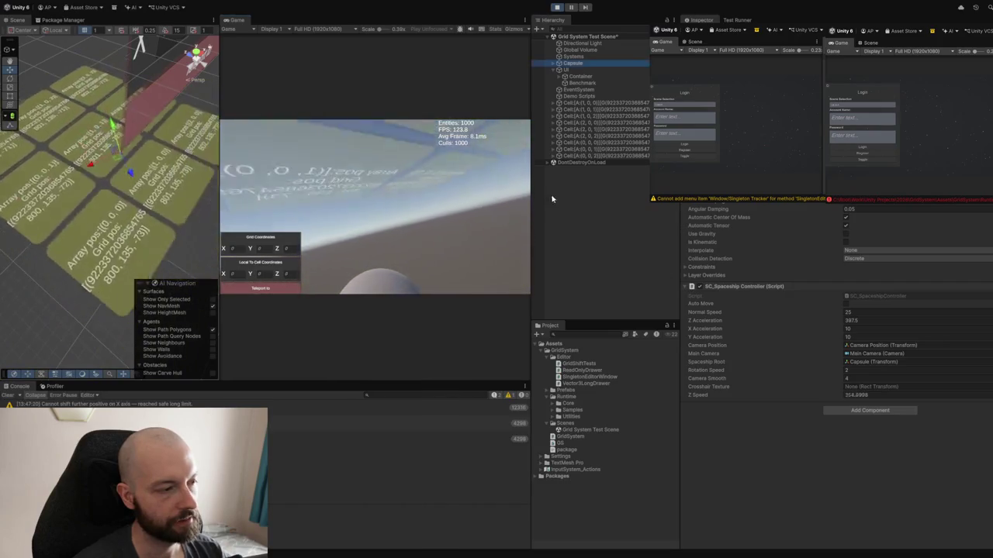
# Bring the ship to rest in the Game view, then reselect the Capsule's controller.
pyautogui.click(425, 188)
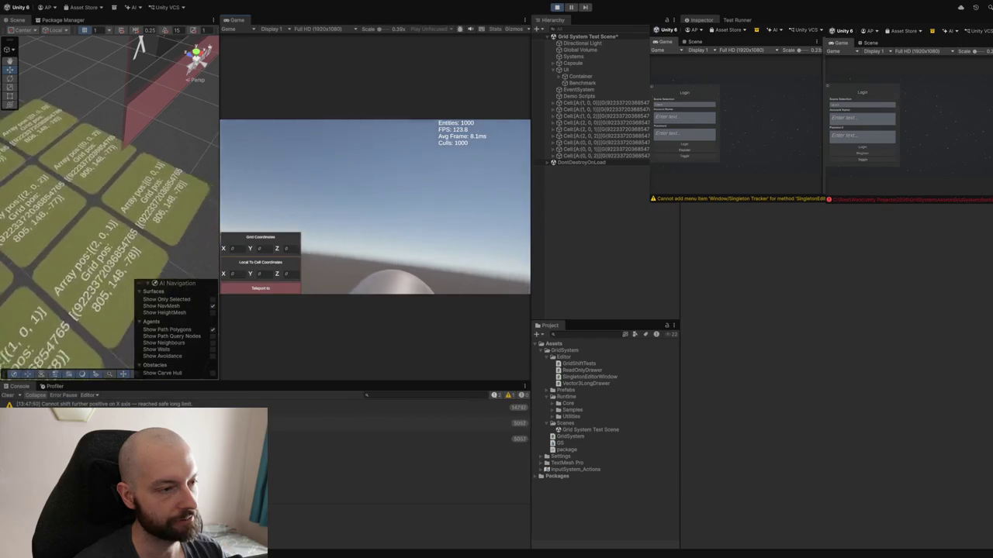
pyautogui.click(606, 63)
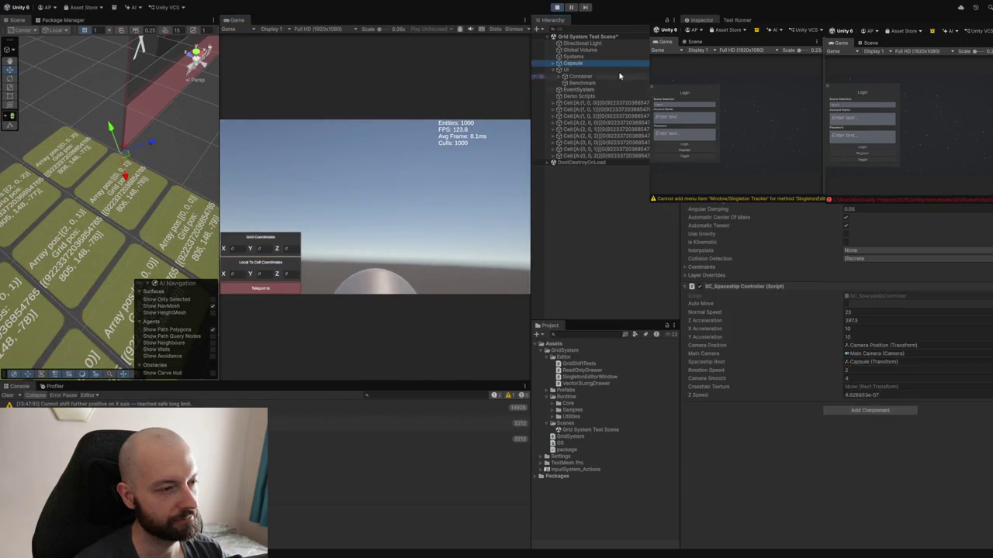
# Raise Z Acceleration to 4480.7, resume play, and teleport to the huge X grid coordinate.
pyautogui.moveTo(733, 320); pyautogui.dragTo(209, 318)
pyautogui.click(396, 338)
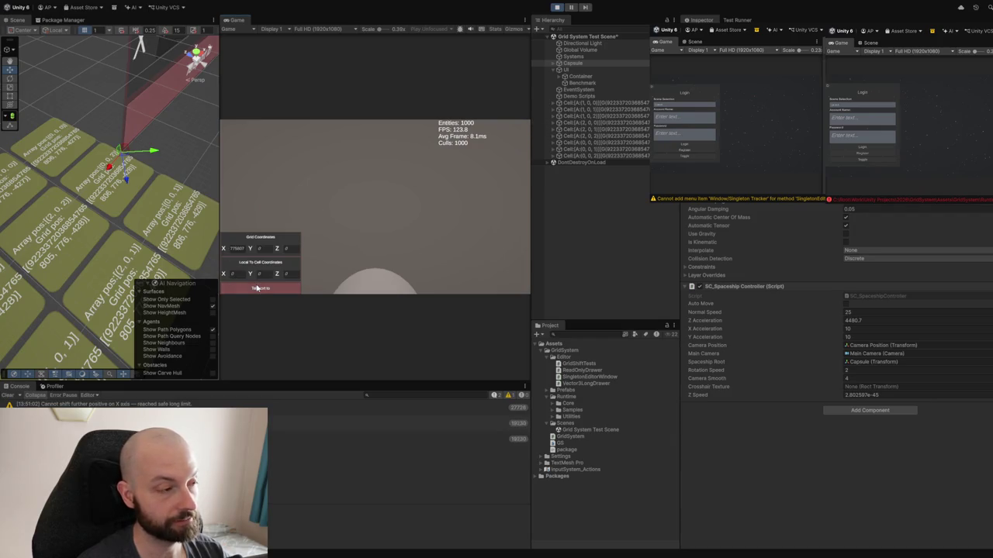
pyautogui.click(252, 288)
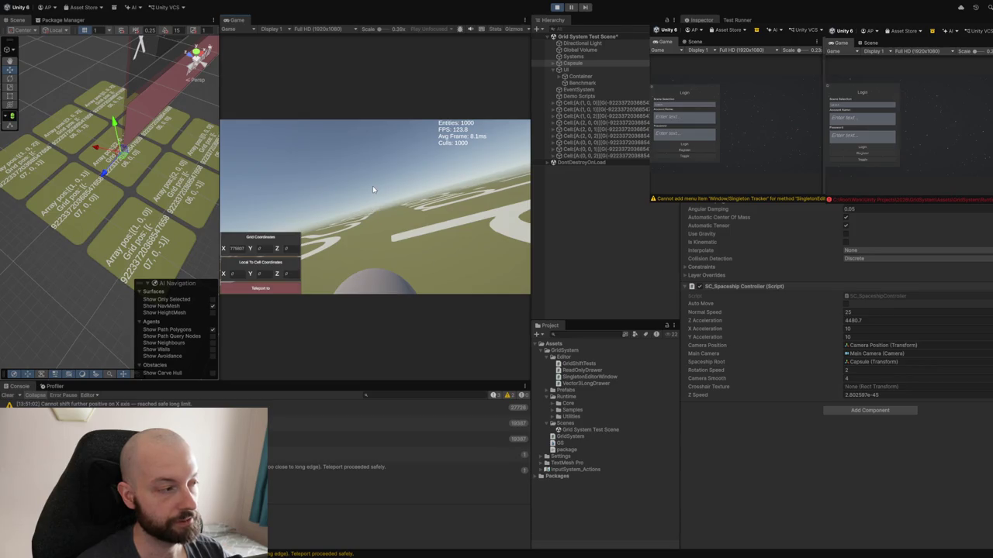
# Accelerate the capsule forward along Z until its speed reaches about 4480.8.
pyautogui.press('w')
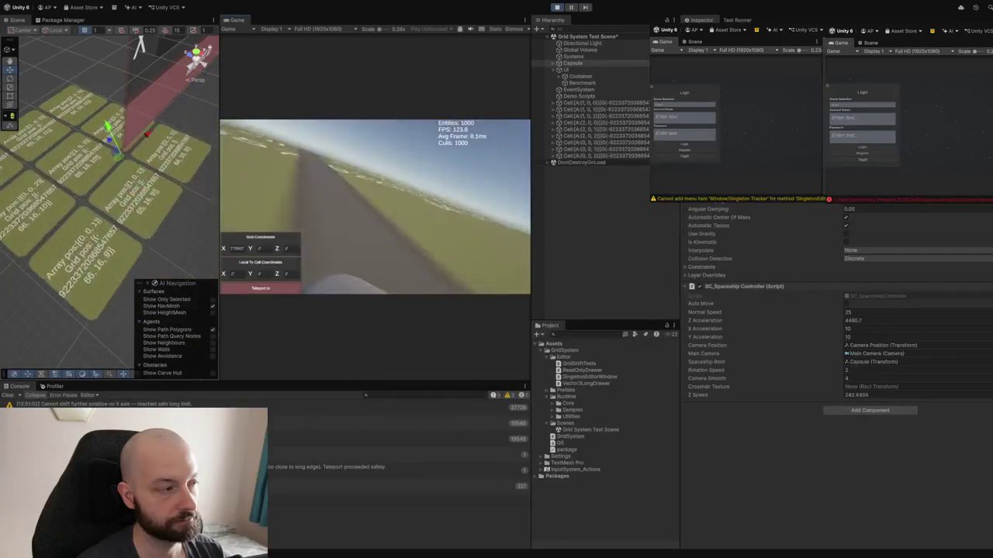
pyautogui.press('w')
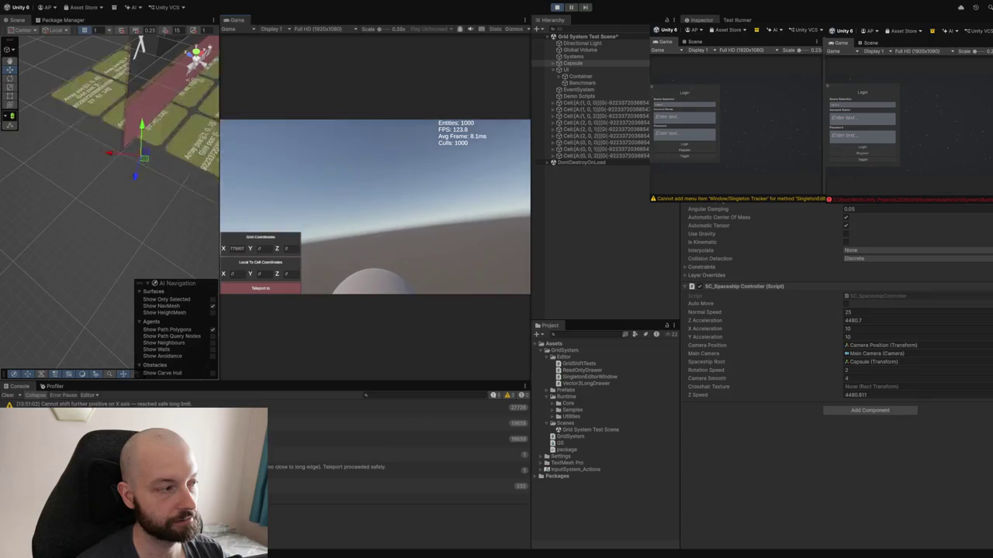
# Change the Capsule's Z Acceleration from 4480.7 to 1682 and resume flying.
pyautogui.click(582, 55)
pyautogui.click(578, 63)
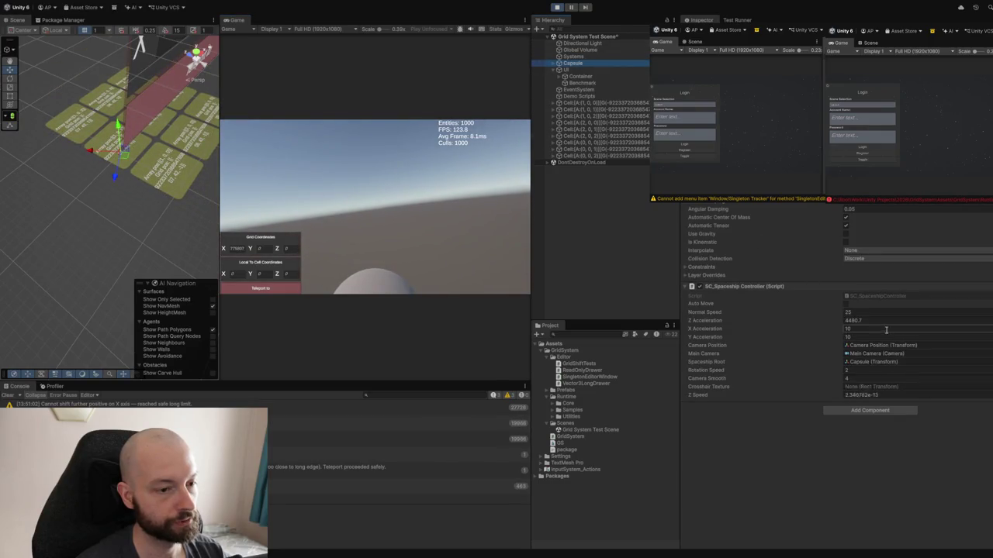
pyautogui.click(767, 326)
pyautogui.write('1882')
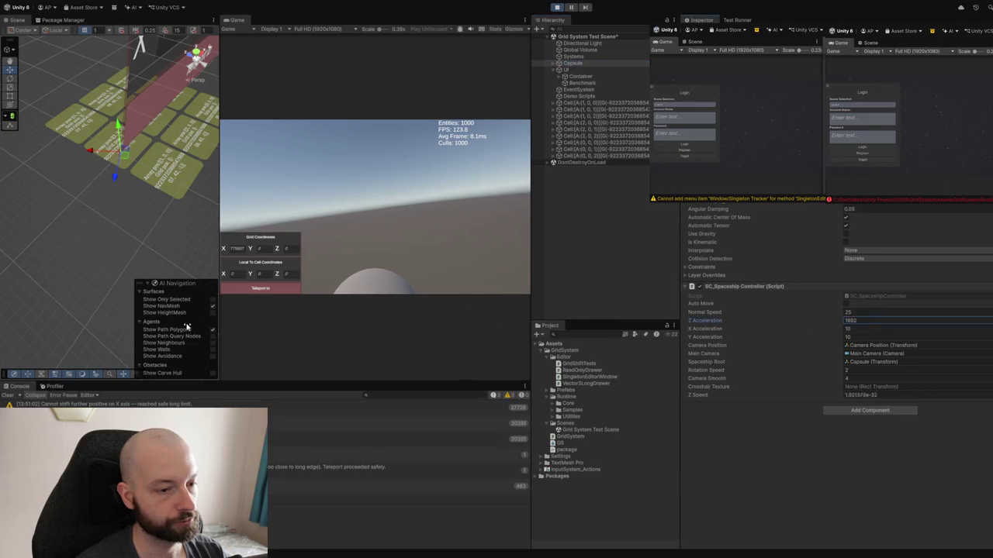
pyautogui.click(263, 200)
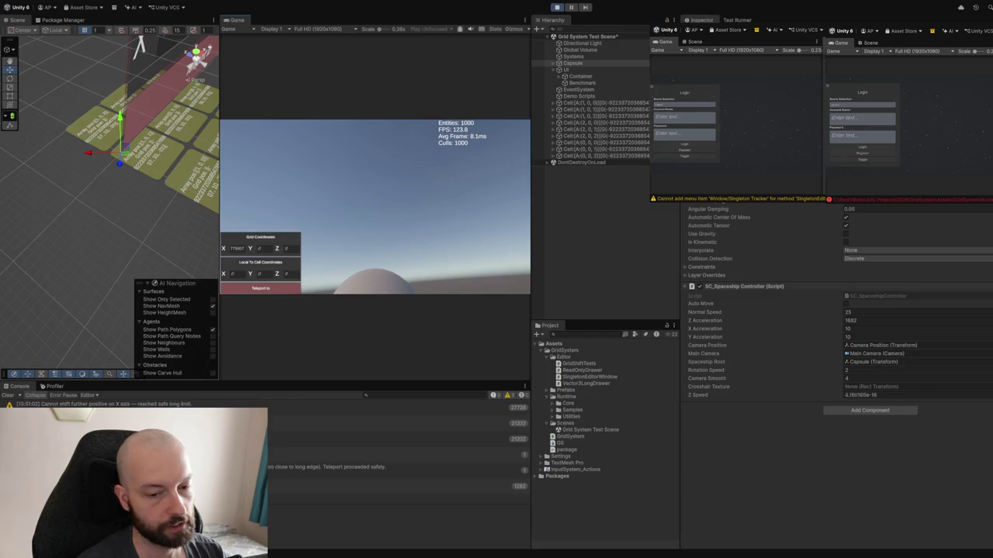
# Show the Systems object's grid settings and teleport to the huge X and Y coordinates.
pyautogui.click(581, 57)
pyautogui.write('775807')
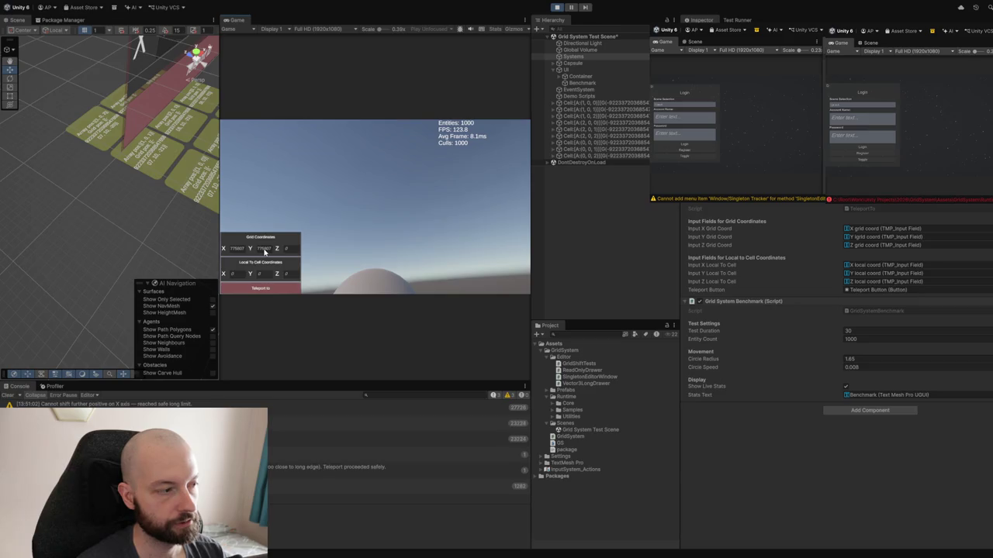
pyautogui.click(252, 289)
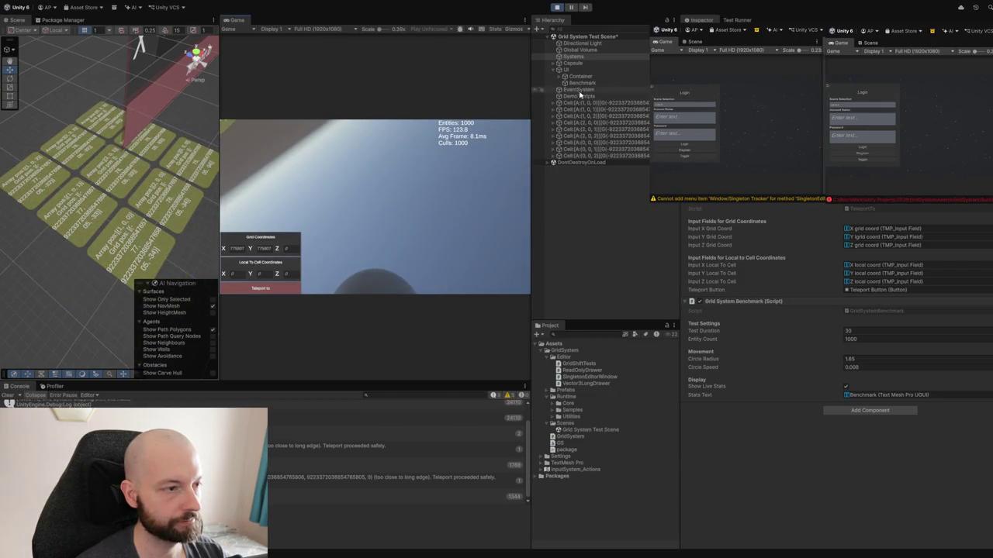
# Set the Capsule's Z Acceleration to 674, fly briefly, then teleport to the entered grid cell.
pyautogui.click(579, 64)
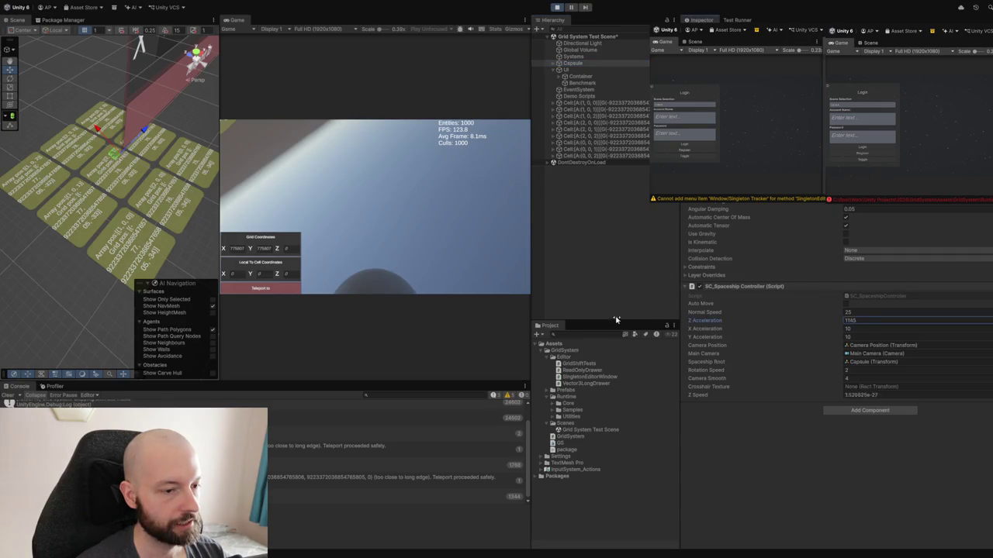
pyautogui.write('674')
pyautogui.click(462, 327)
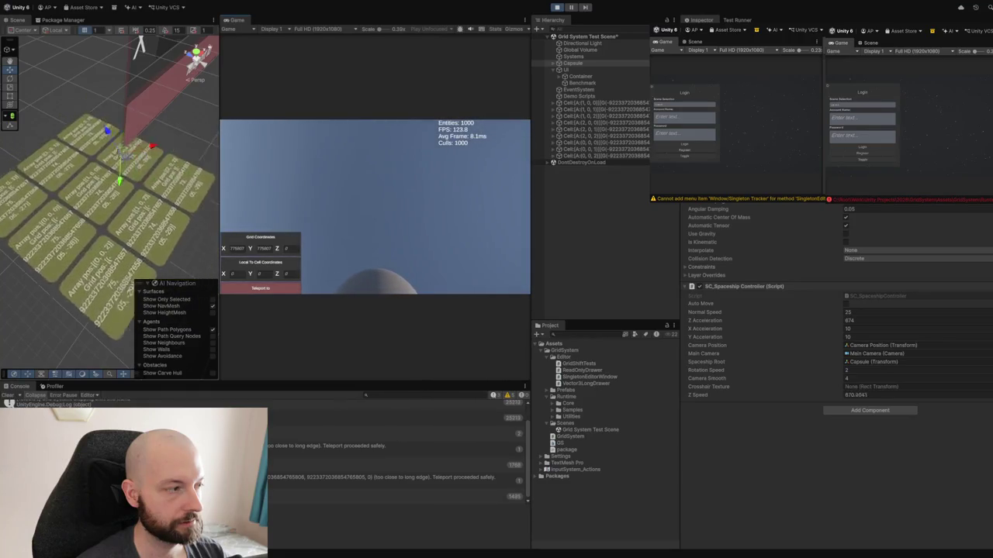
pyautogui.scroll(3, 112, 163)
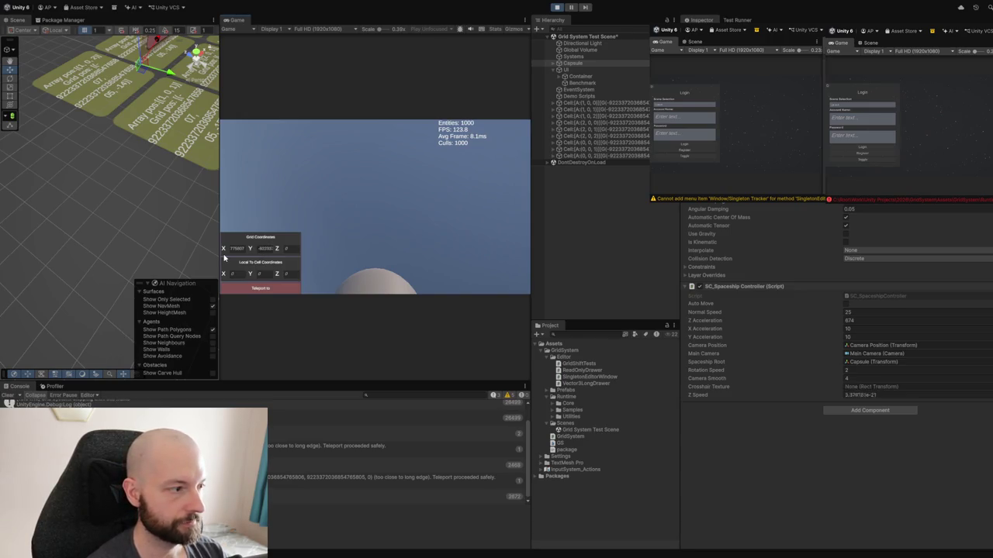
pyautogui.click(254, 289)
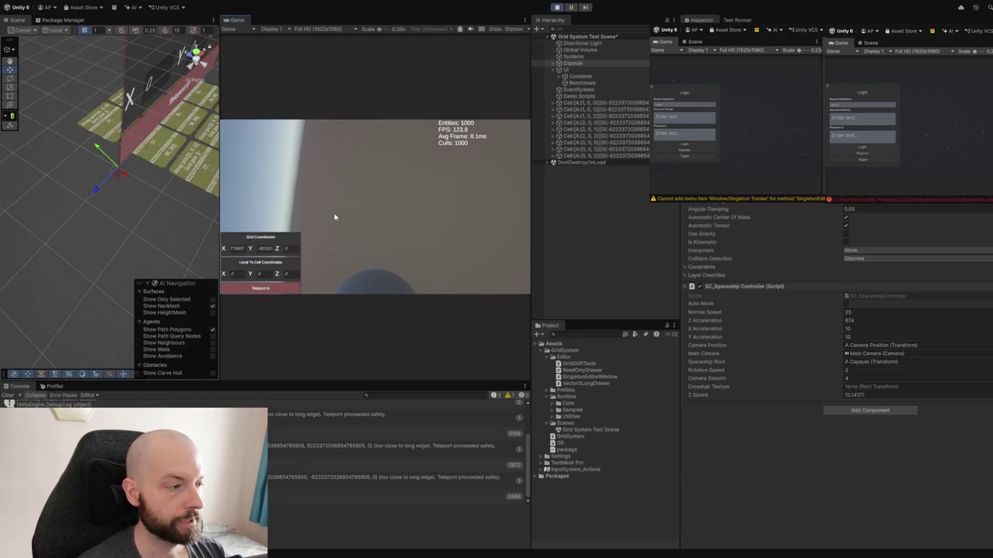
# Paste the max long value into the Z grid coordinate and teleport there.
pyautogui.click(288, 249)
pyautogui.hotkey('ctrl', 'v')
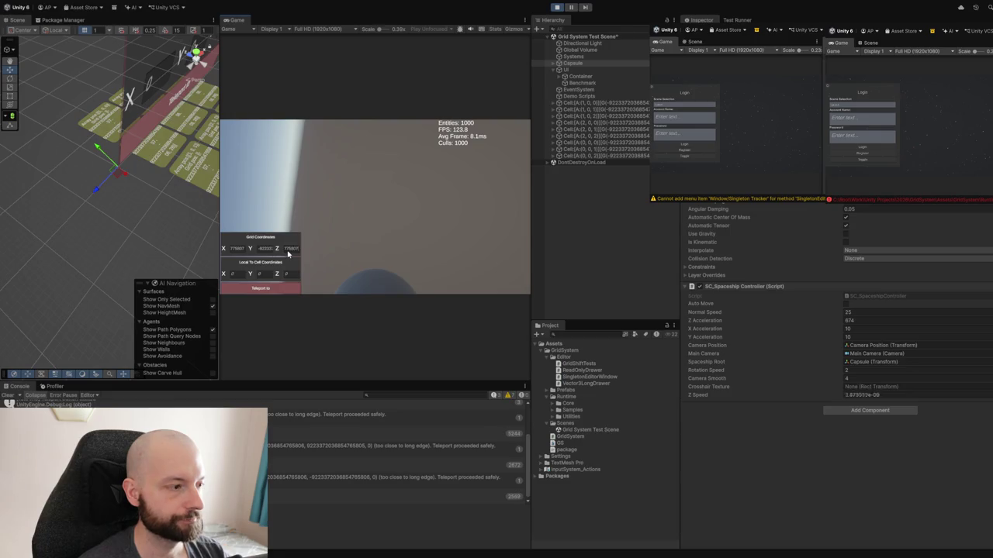
pyautogui.click(259, 288)
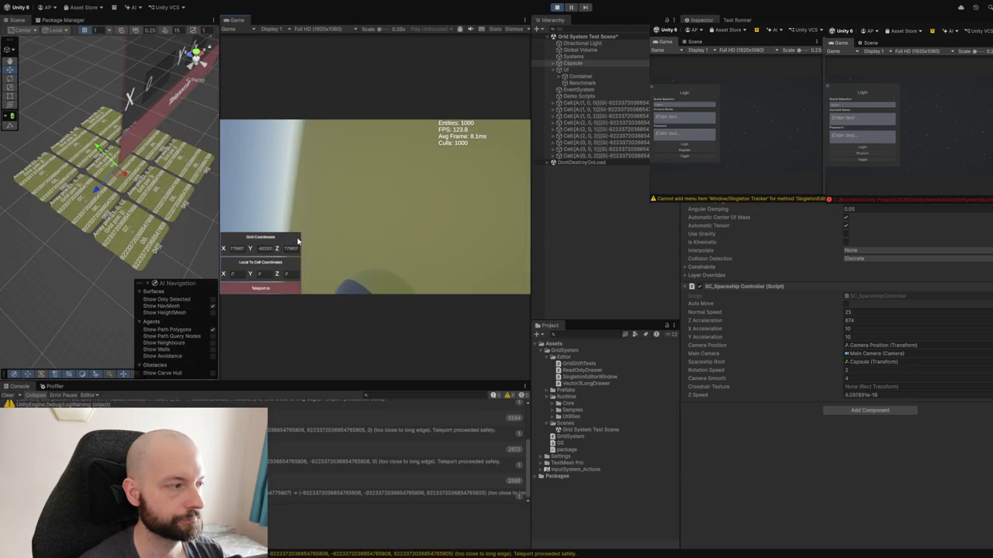
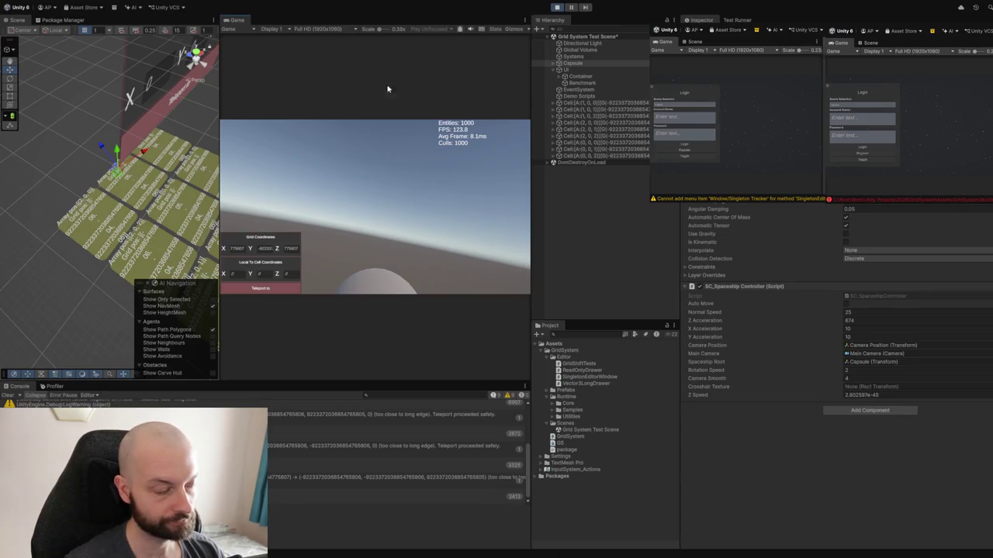
# Fly toward the cells, make the Z grid coordinate negative, and teleport there.
pyautogui.press('w')
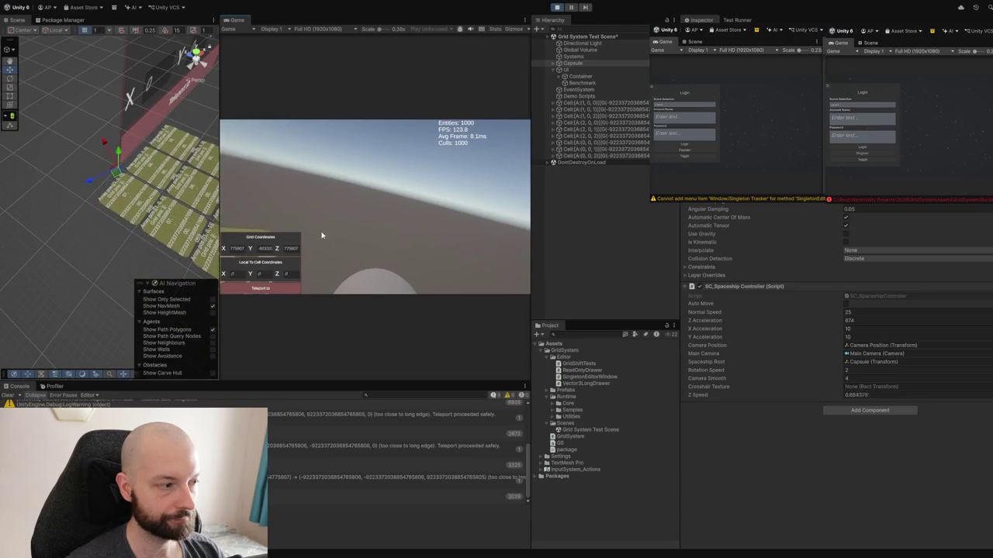
pyautogui.click(285, 249)
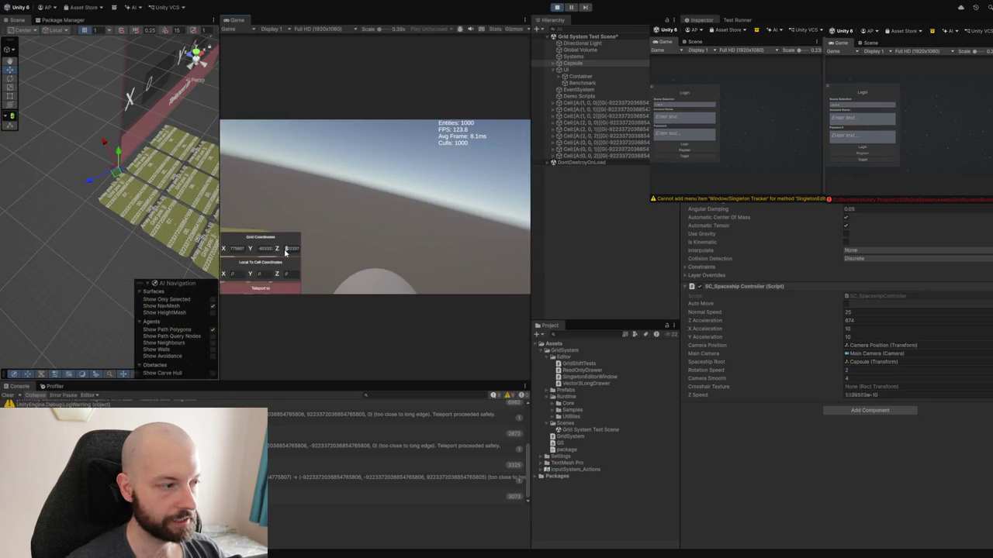
pyautogui.doubleClick(286, 249)
pyautogui.click(287, 249)
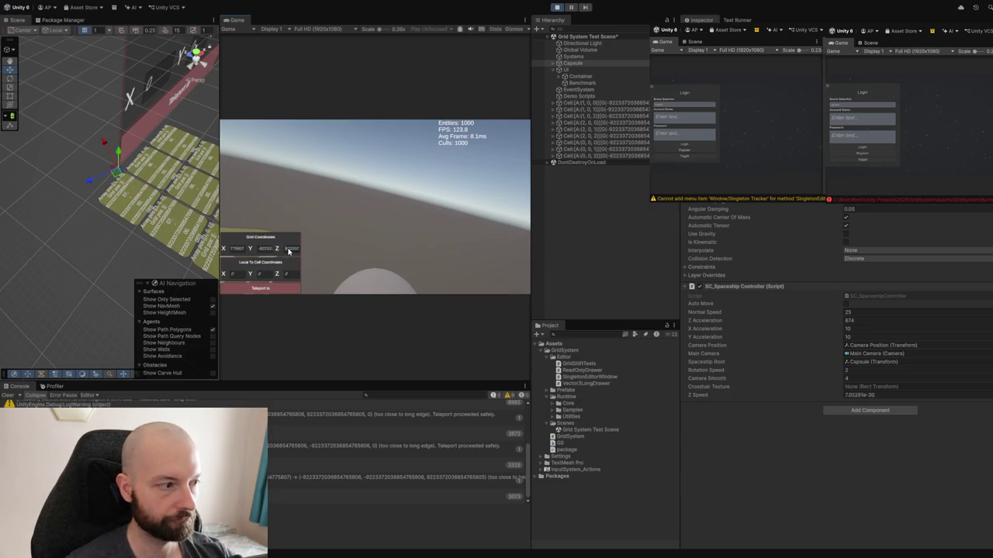
pyautogui.write('-')
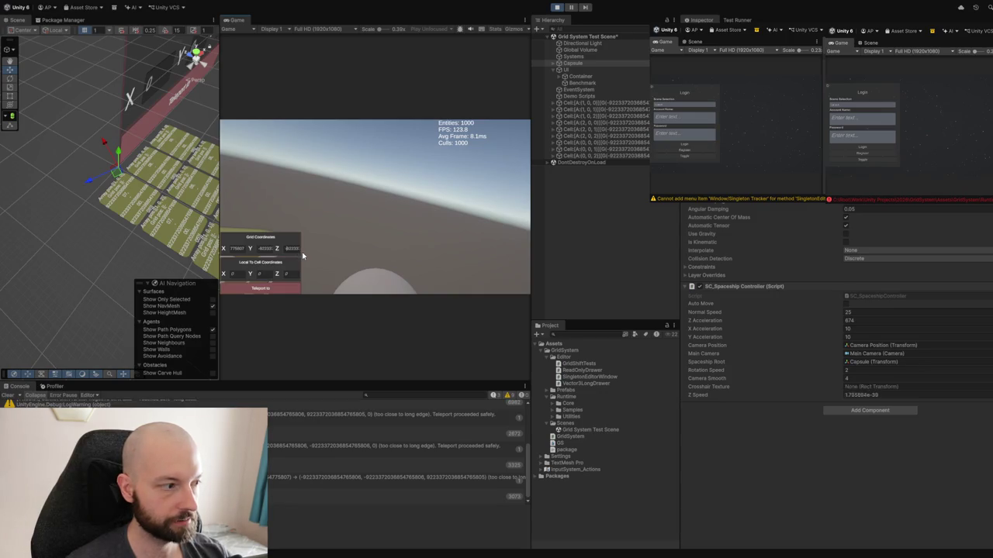
pyautogui.click(295, 289)
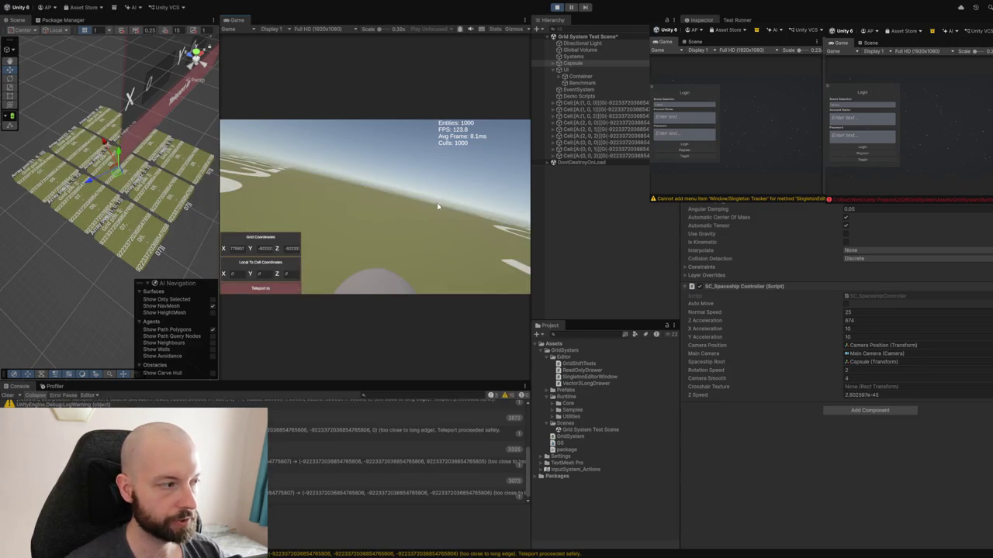
# Stop Play mode after a short flight and save the Grid System Test Scene.
pyautogui.click(434, 206)
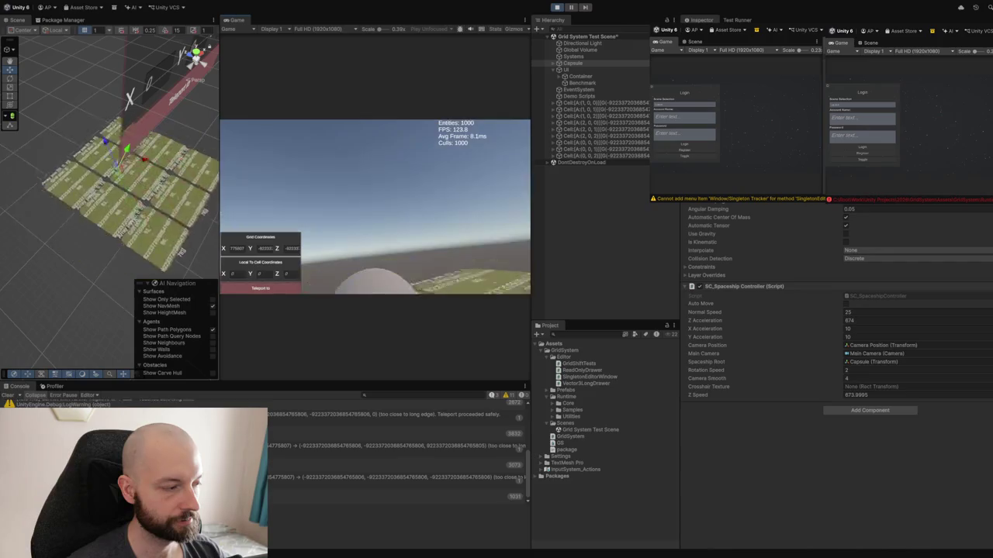
pyautogui.click(556, 7)
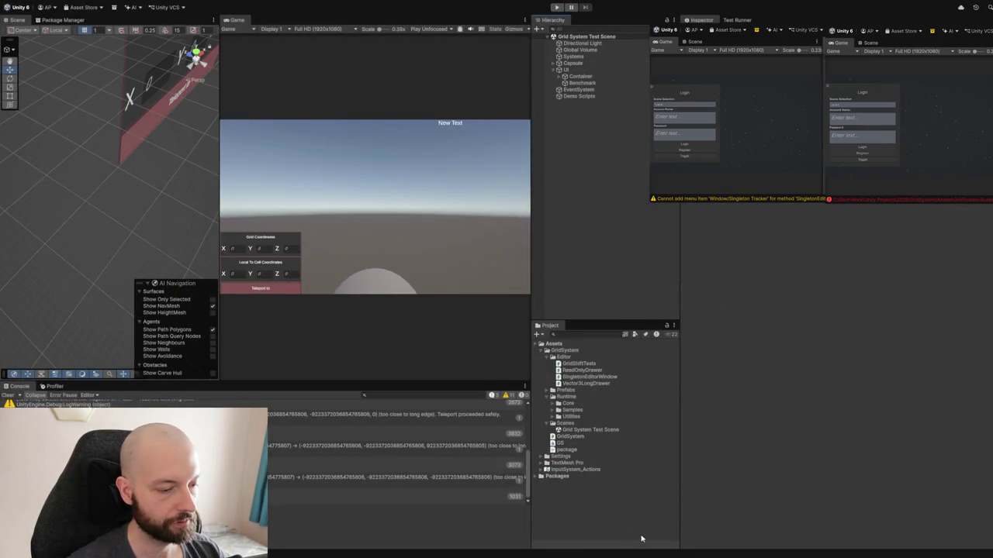
pyautogui.hotkey('ctrl', 's')
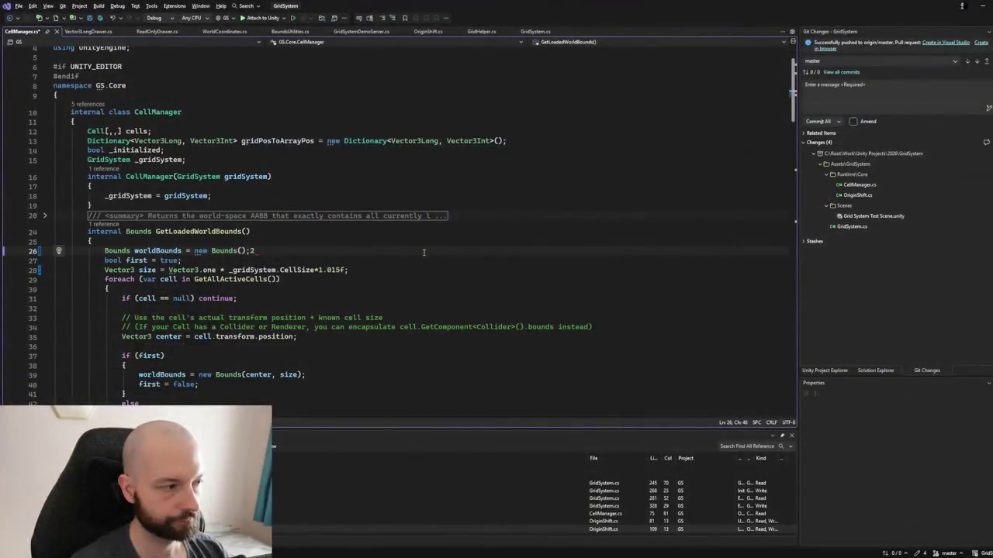
# Delete the 'skipping shift' Debug.Log line from OriginShift's LateUpdate and save the file.
pyautogui.press('Up')
pyautogui.press('Up')
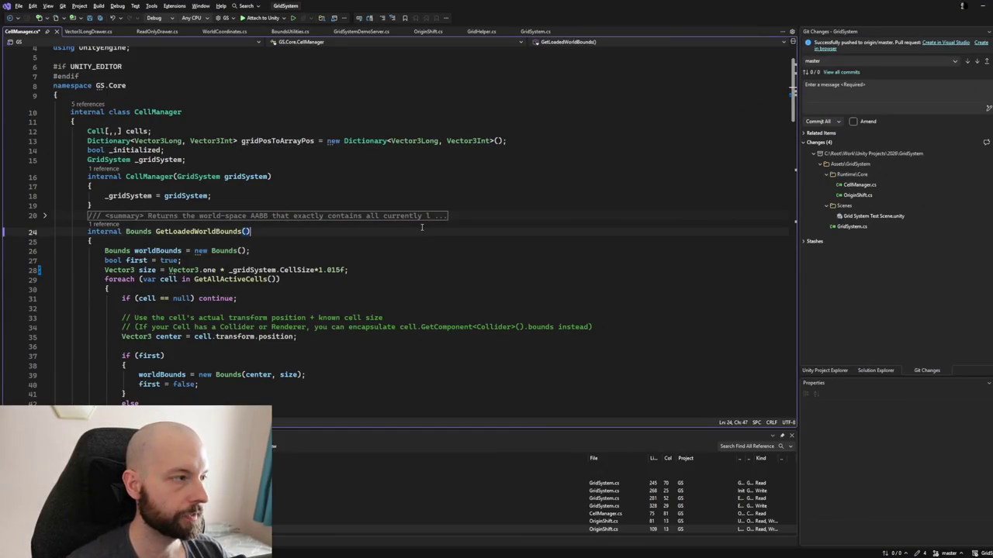
pyautogui.click(280, 32)
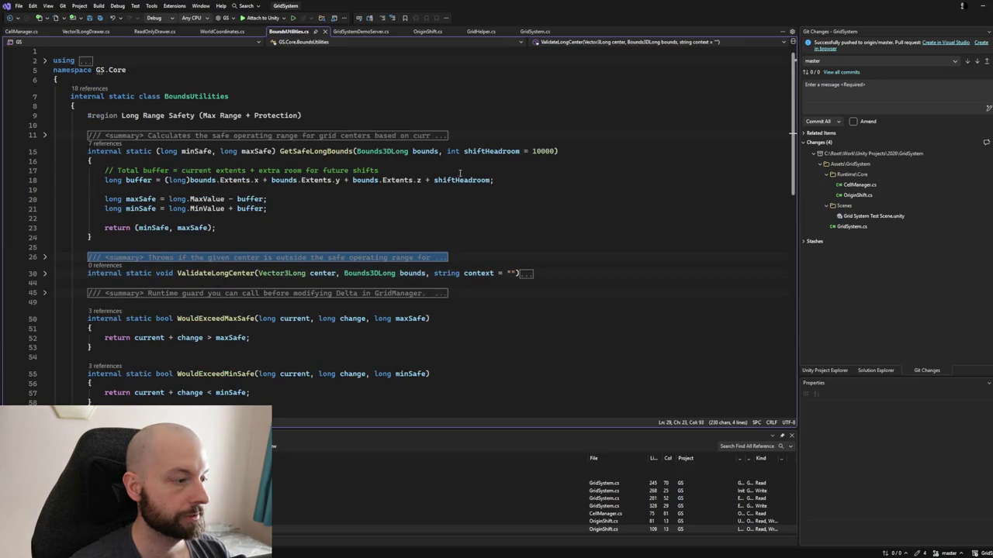
pyautogui.click(427, 32)
pyautogui.moveTo(363, 278); pyautogui.dragTo(370, 268)
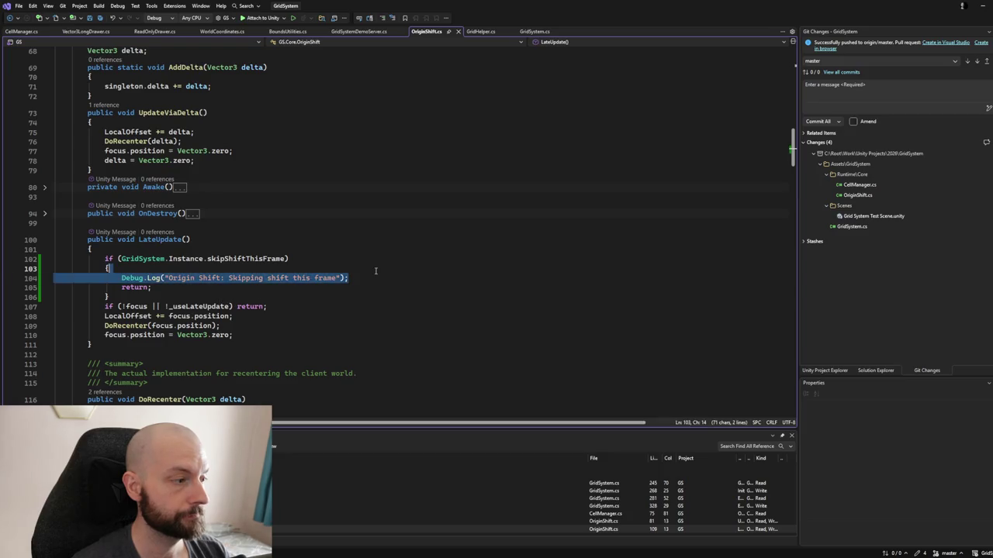
pyautogui.press('BackSpace')
pyautogui.hotkey('ctrl', 's')
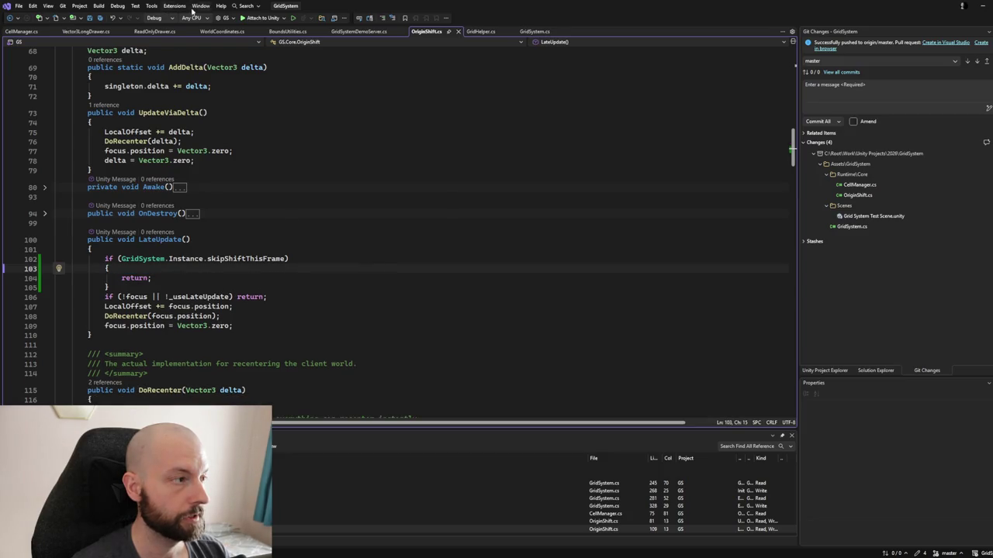
# Delete the 'skipping shift' Debug.Log line from GridSystem's Update.
pyautogui.click(524, 31)
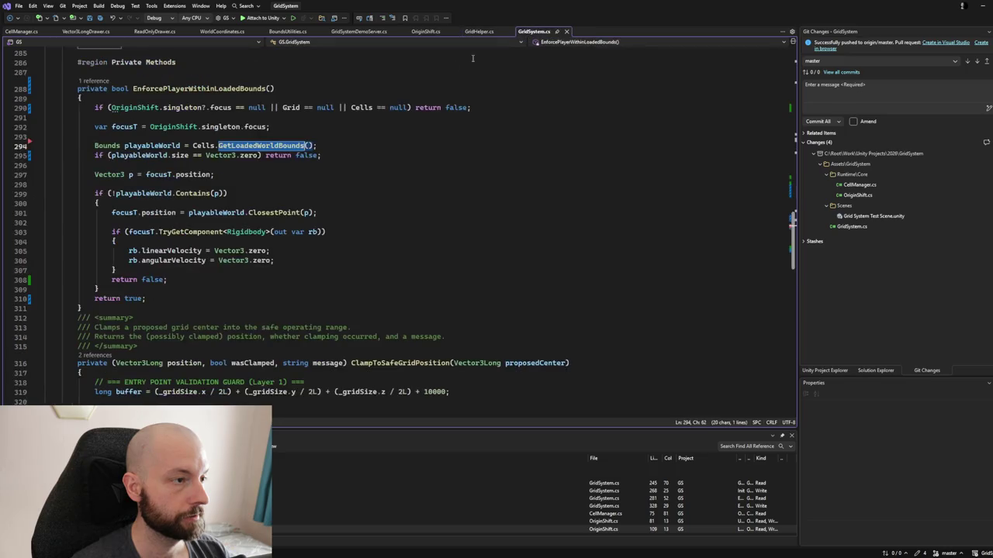
pyautogui.scroll(7, 279, 168)
pyautogui.scroll(3, 287, 167)
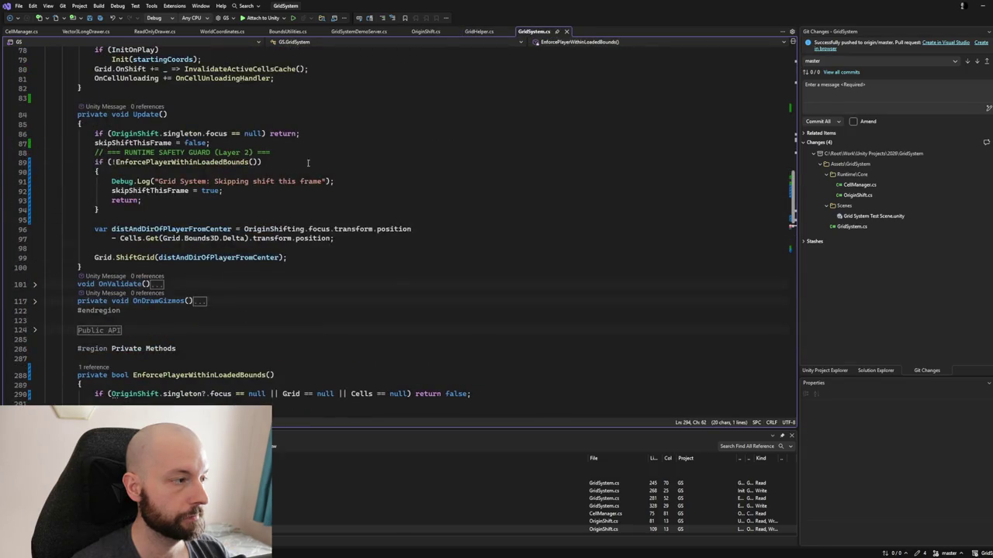
pyautogui.click(350, 171)
pyautogui.hotkey('shift', 'Down')
pyautogui.press('Delete')
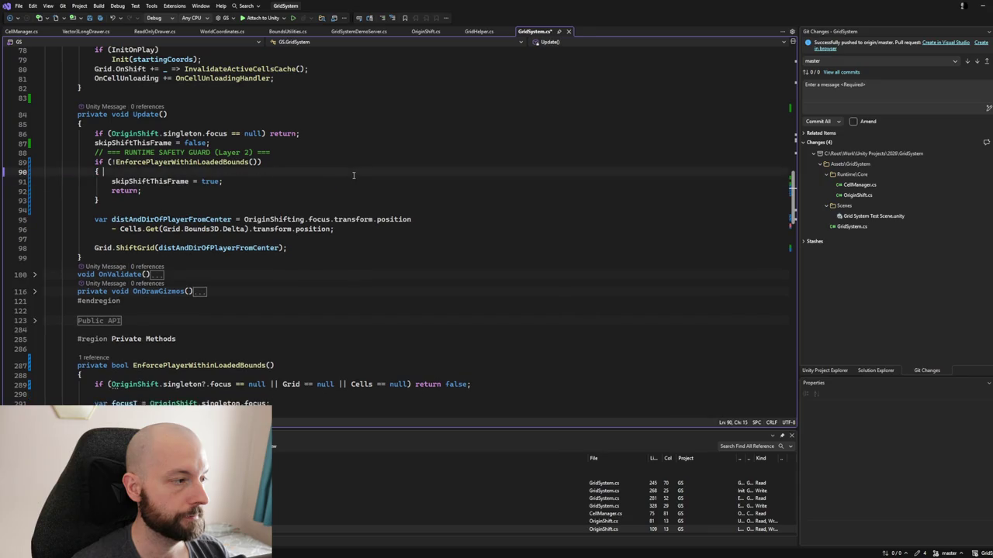
pyautogui.hotkey('ctrl', '-')
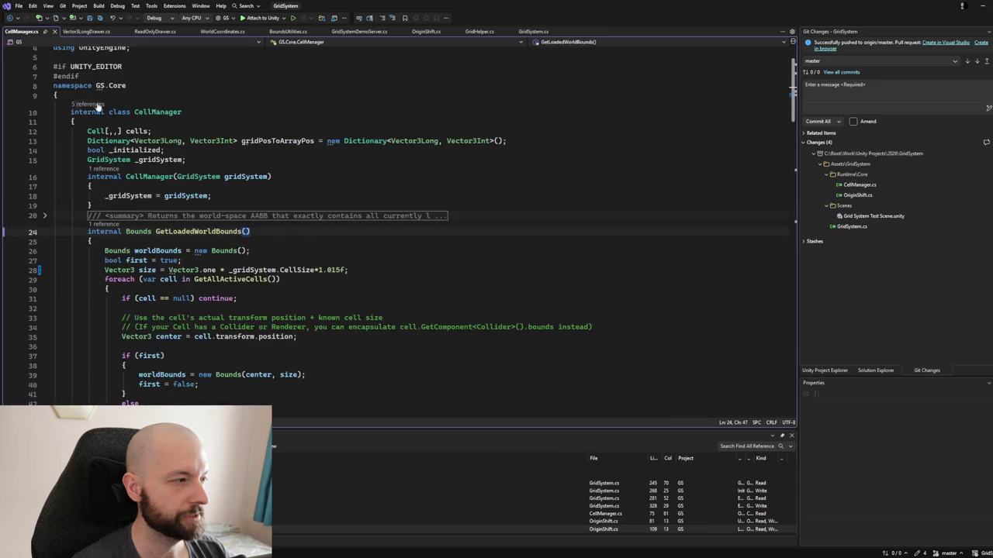
# Collapse CellManager.cs to definitions and cut the blank line after SetDrawCellsActive.
pyautogui.hotkey('ctrl', 'm')
pyautogui.hotkey('ctrl', 'o')
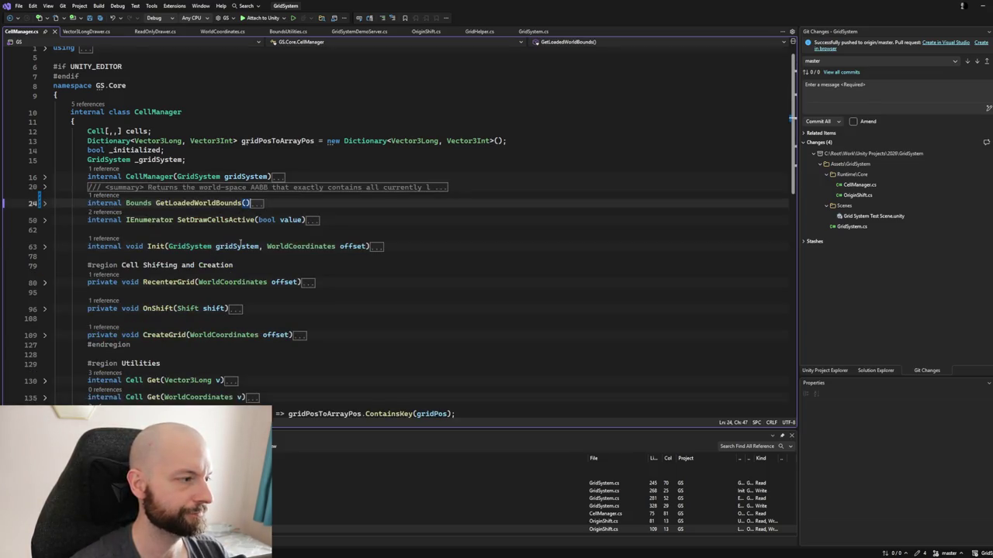
pyautogui.click(350, 225)
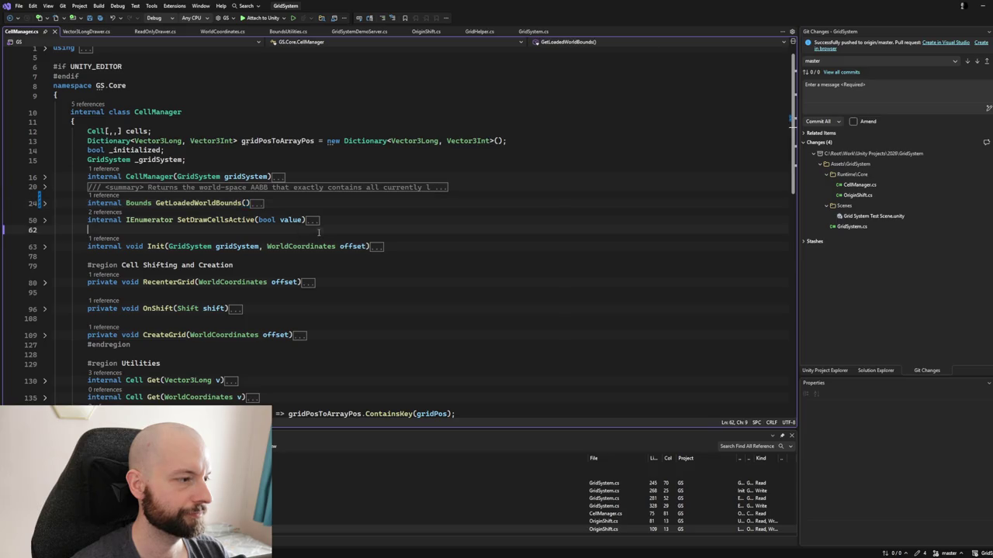
pyautogui.hotkey('ctrl', 'x')
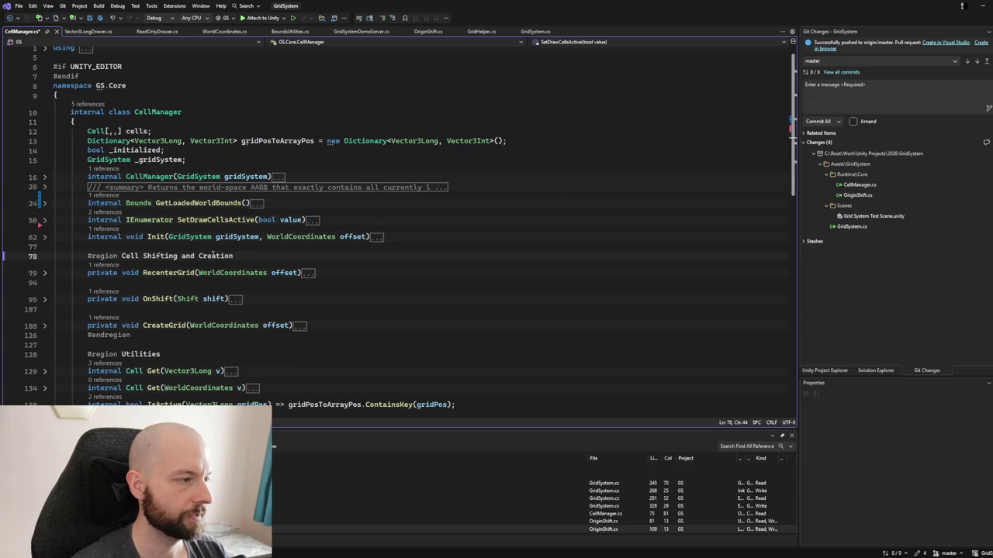
# Check the SetDrawCellsActive fold and save CellManager.cs.
pyautogui.click(237, 255)
pyautogui.scroll(-2, 163, 273)
pyautogui.click(44, 163)
pyautogui.scroll(-1, 163, 273)
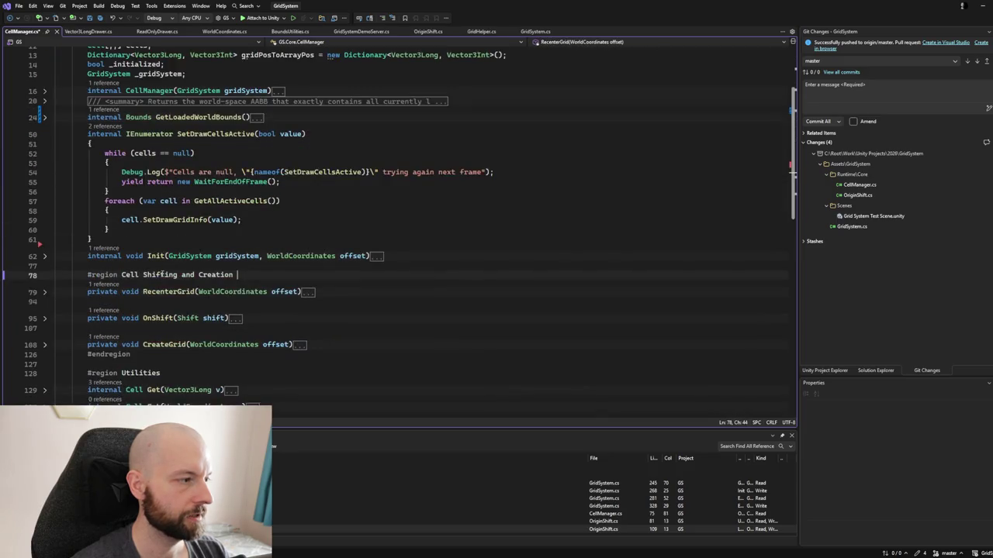
pyautogui.click(44, 133)
pyautogui.click(122, 260)
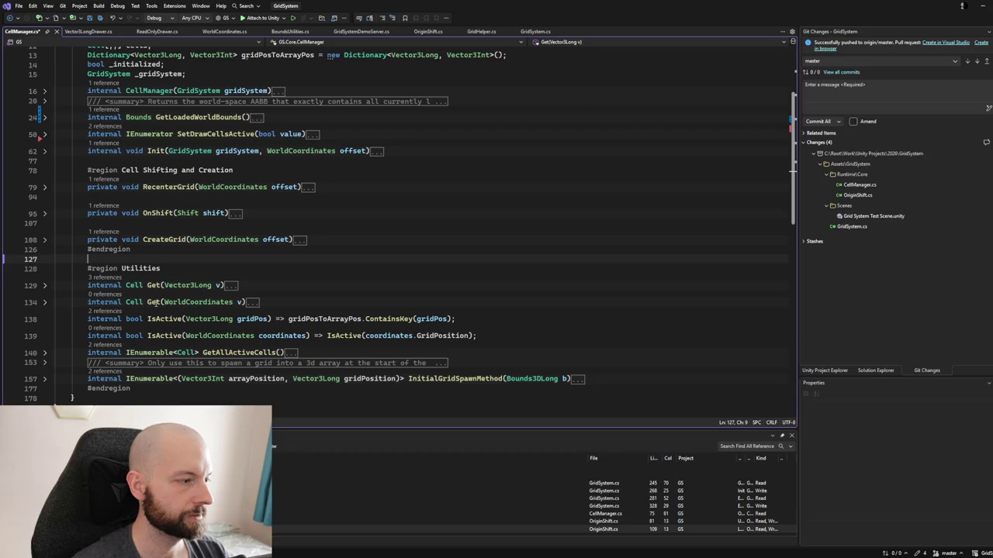
pyautogui.scroll(3, 117, 297)
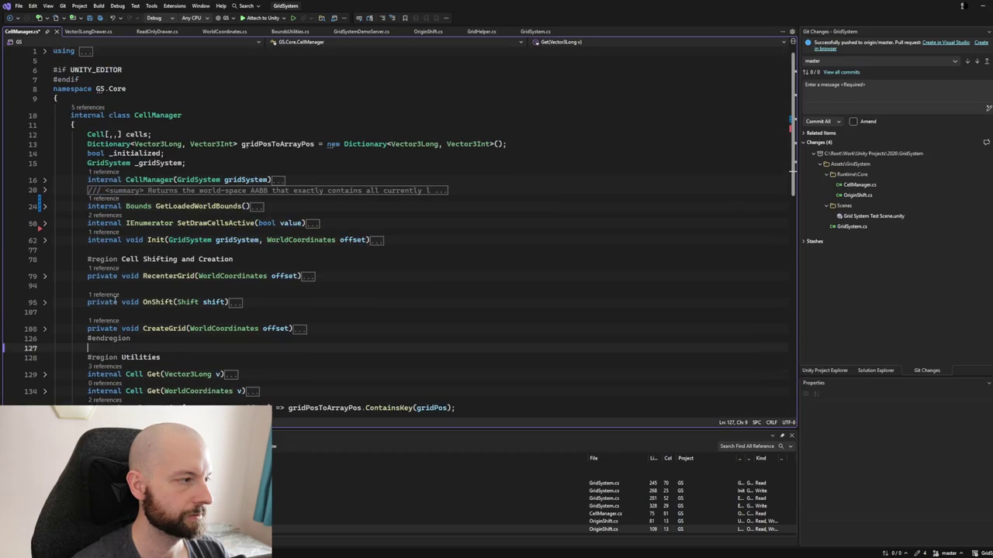
pyautogui.click(100, 17)
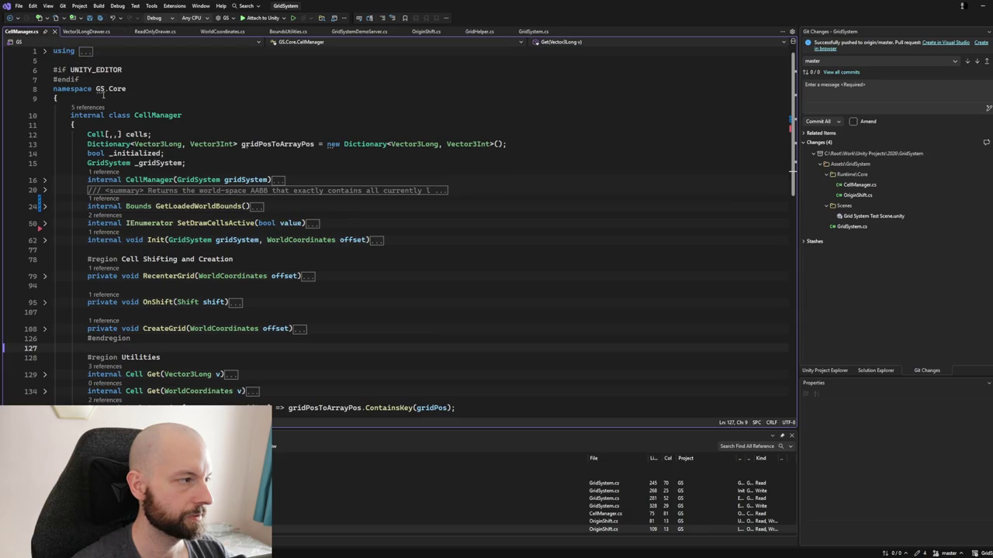
pyautogui.click(45, 52)
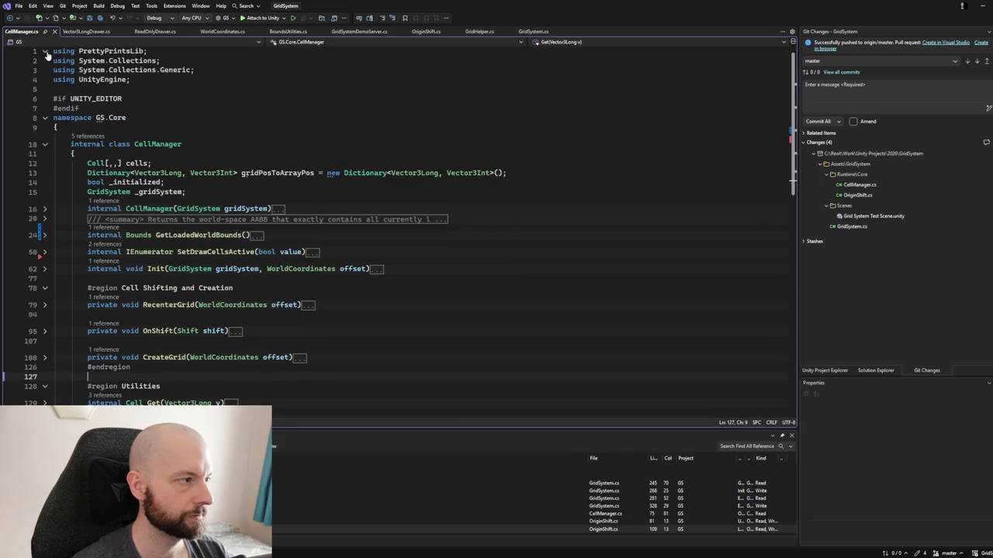
# Close the CellManager, Vector3LongDrawer, ReadOnlyDrawer and WorldCoordinates tabs, leaving BoundsUtilities.cs active.
pyautogui.click(54, 31)
pyautogui.click(37, 32)
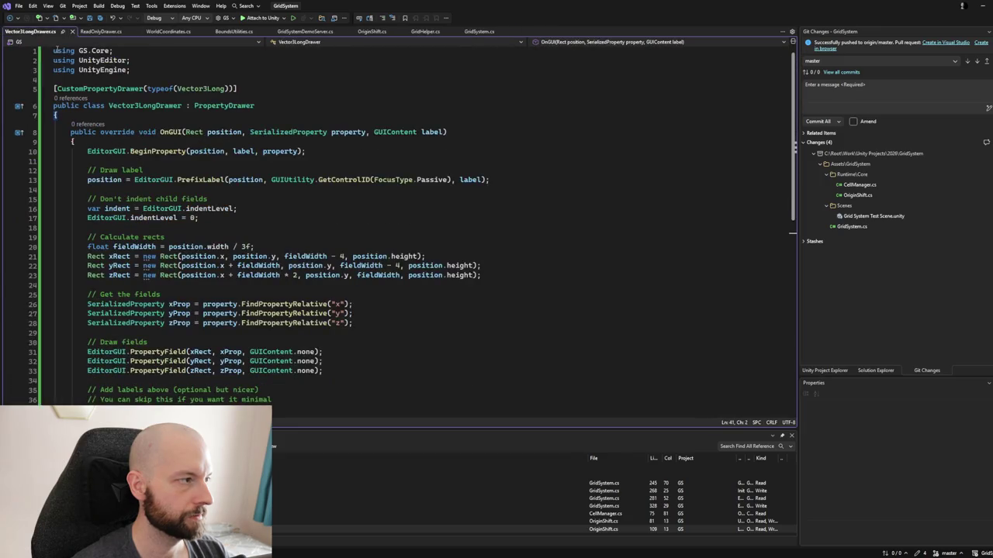
pyautogui.click(70, 32)
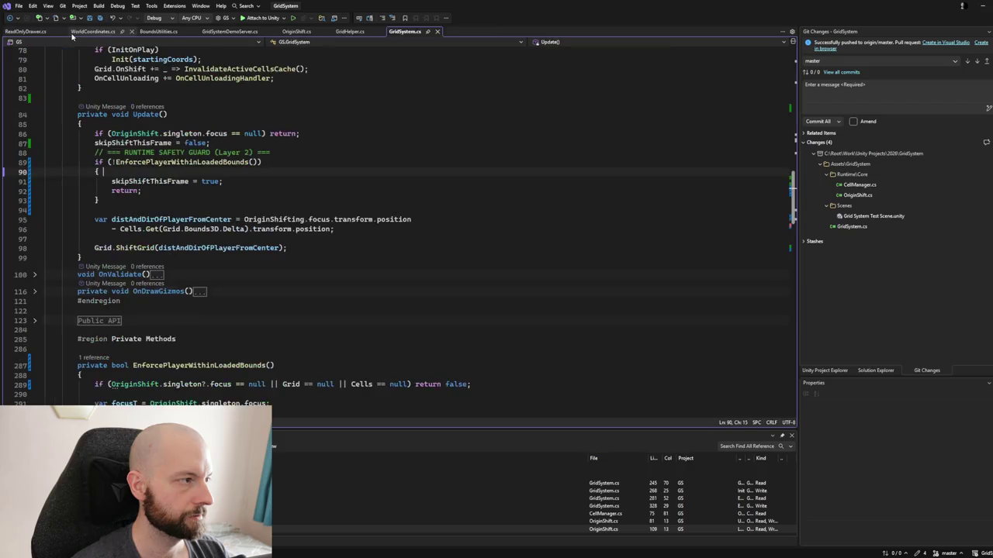
pyautogui.click(31, 32)
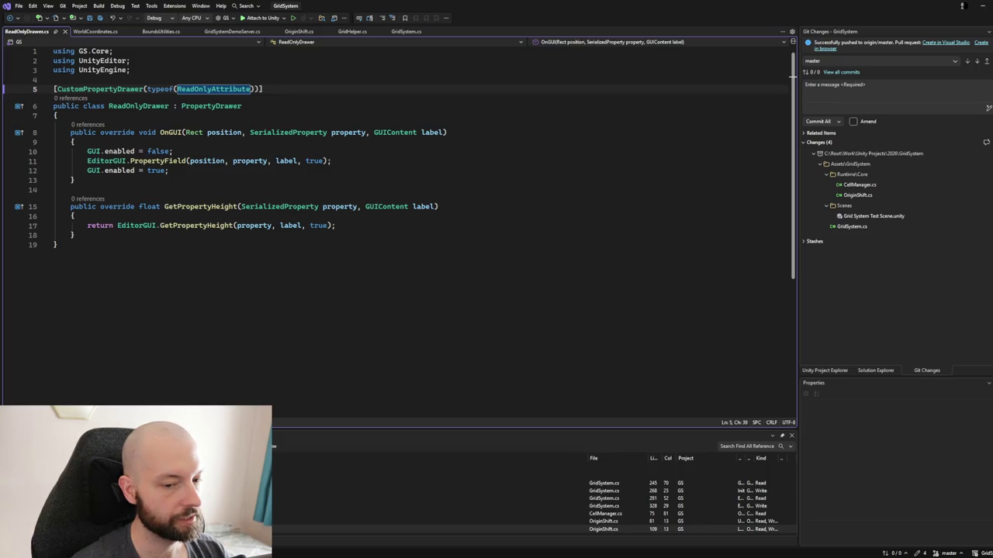
pyautogui.click(509, 206)
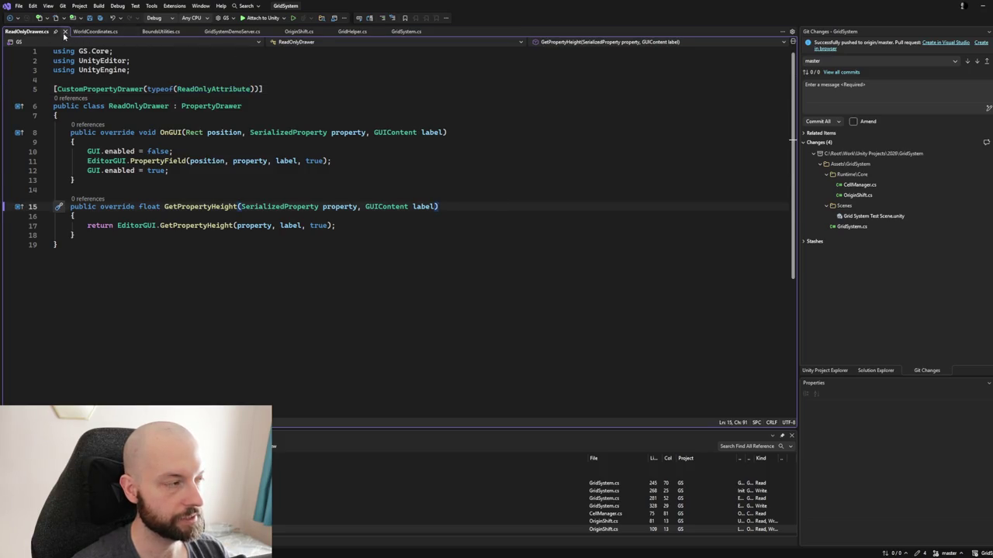
pyautogui.click(66, 32)
pyautogui.click(33, 32)
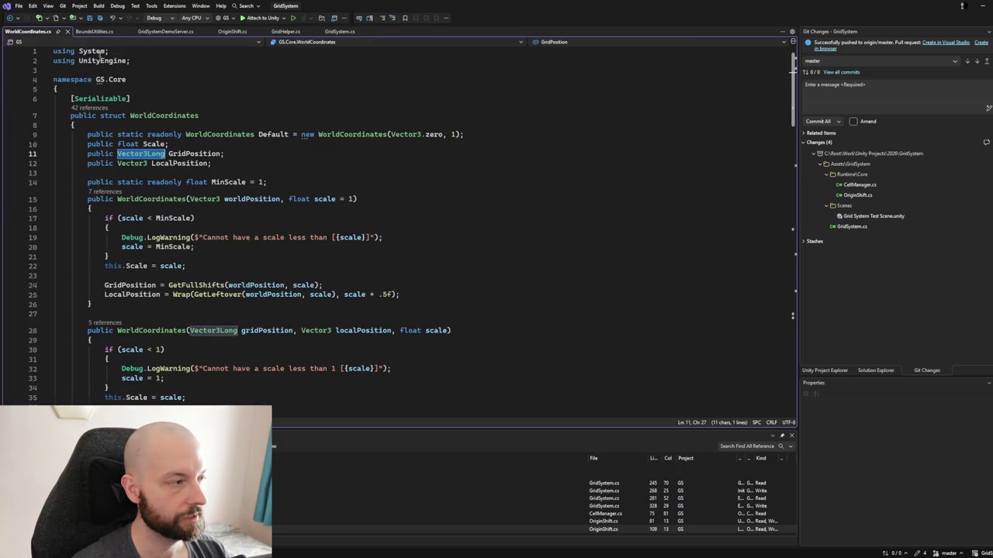
pyautogui.click(67, 31)
pyautogui.click(31, 32)
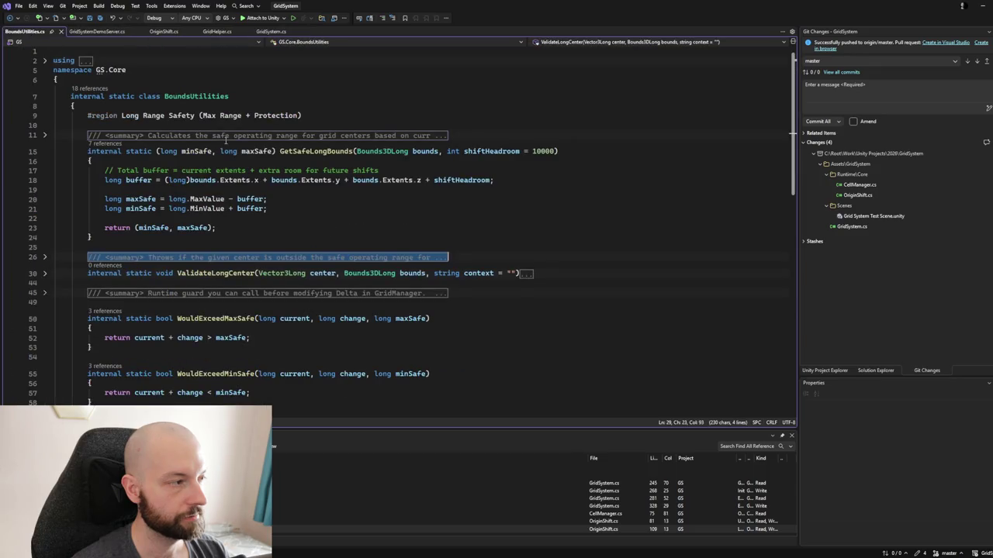
# Delete the empty first line and the stray blank line after ValidateOutOfBounds in BoundsUtilities.cs.
pyautogui.click(46, 62)
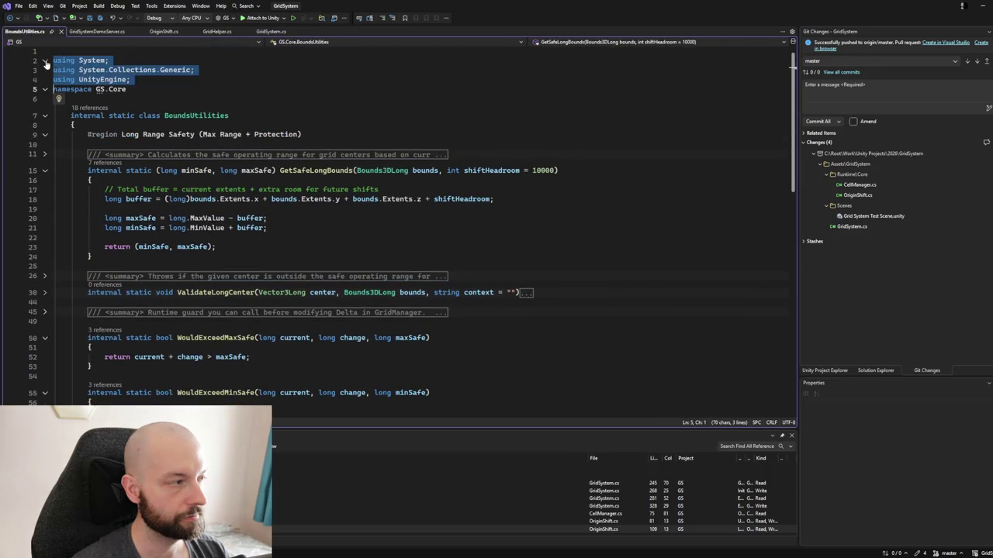
pyautogui.click(66, 52)
pyautogui.press('Delete')
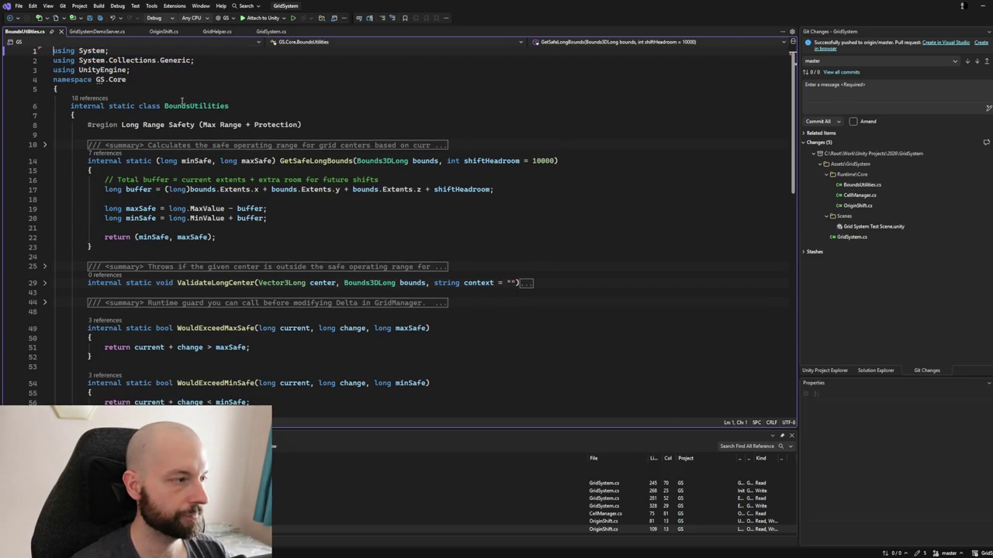
pyautogui.scroll(-3, 183, 103)
pyautogui.scroll(-6, 183, 103)
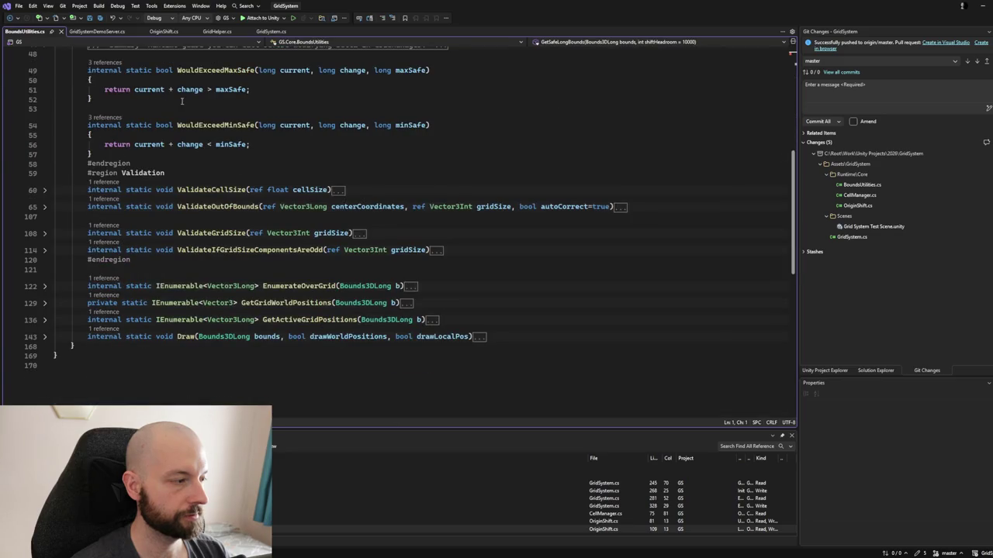
pyautogui.moveTo(564, 217); pyautogui.dragTo(647, 207)
pyautogui.press('Delete')
pyautogui.click(92, 153)
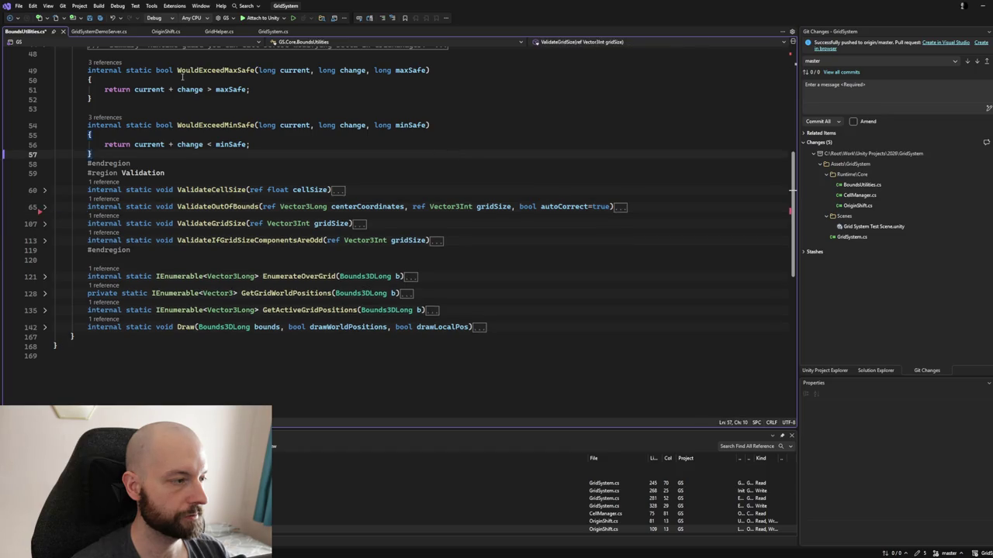
pyautogui.scroll(3, 177, 80)
pyautogui.scroll(-3, 177, 80)
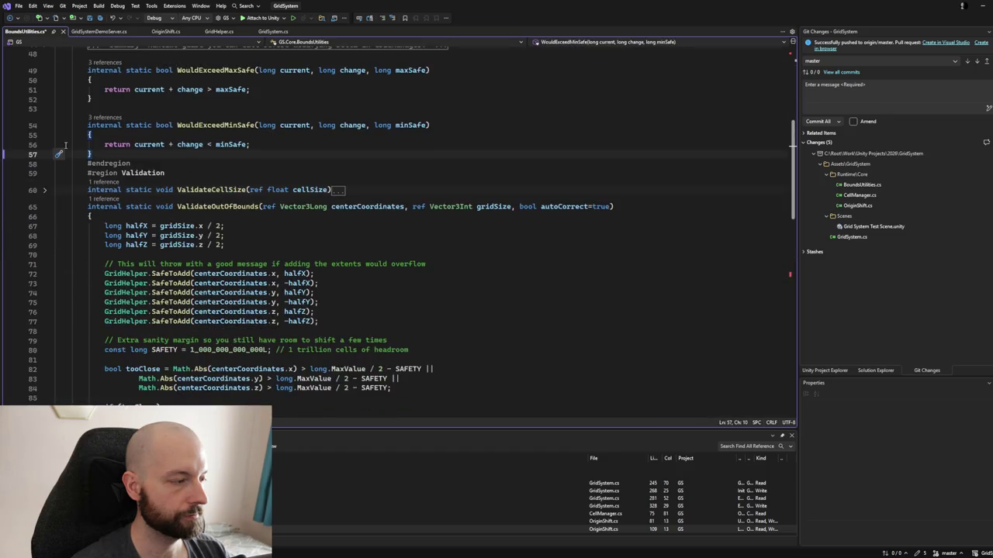
# Fold the methods to definitions and remove the blank line between the WouldExceed methods.
pyautogui.click(44, 206)
pyautogui.scroll(2, 253, 161)
pyautogui.scroll(2, 253, 160)
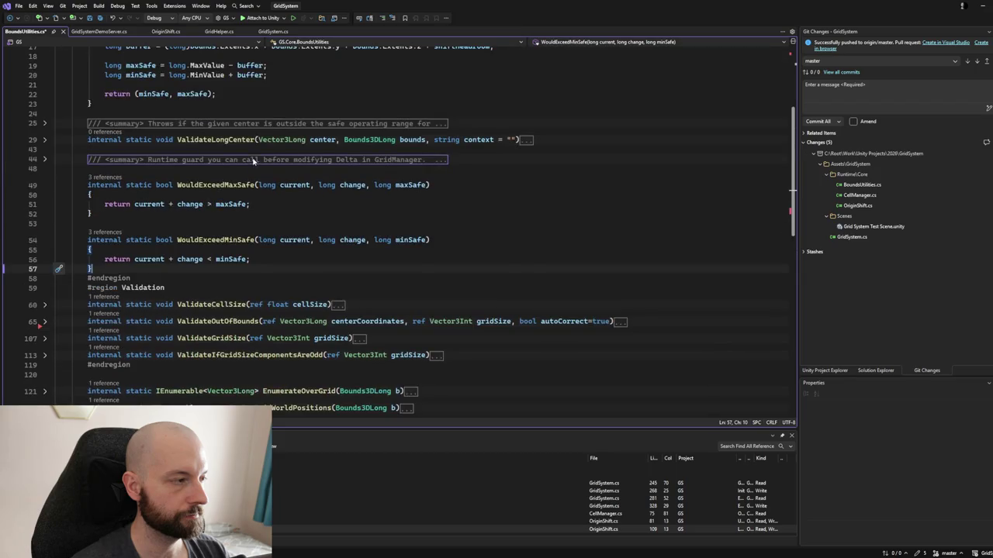
pyautogui.hotkey('ctrl', 'm')
pyautogui.hotkey('ctrl', 'o')
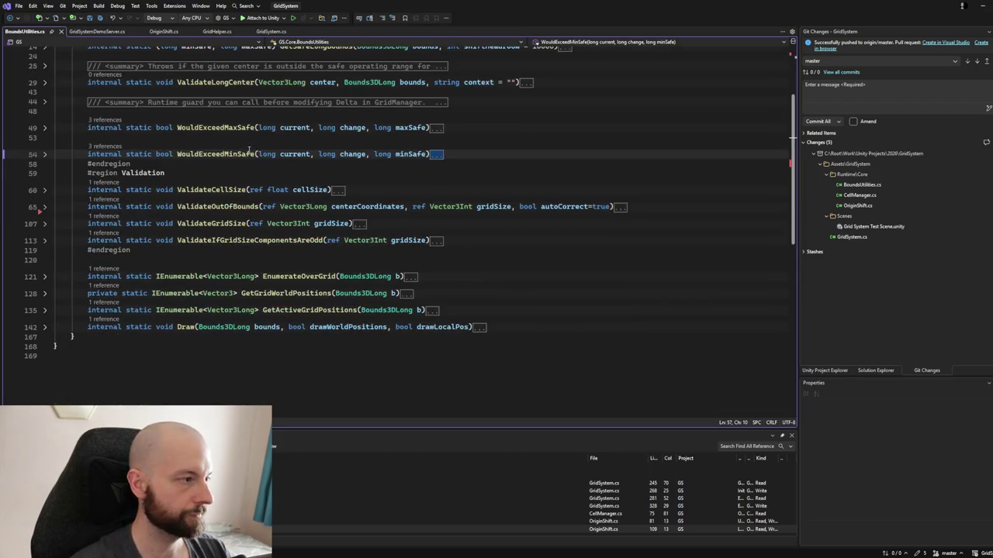
pyautogui.press('Up')
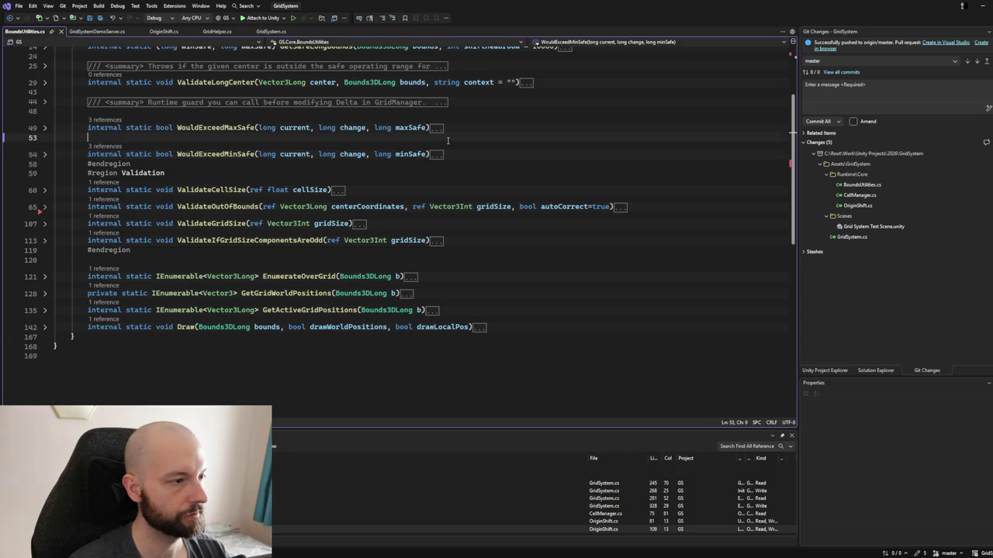
pyautogui.press('BackSpace')
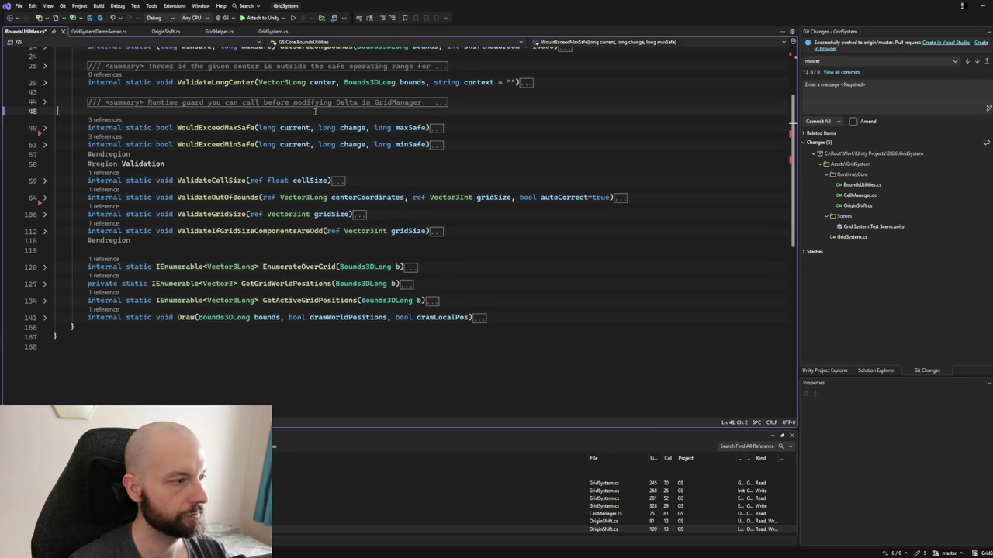
# Expand WouldExceedMaxSafe's summary comment and delete the empty line below it.
pyautogui.click(314, 112)
pyautogui.scroll(3, 315, 112)
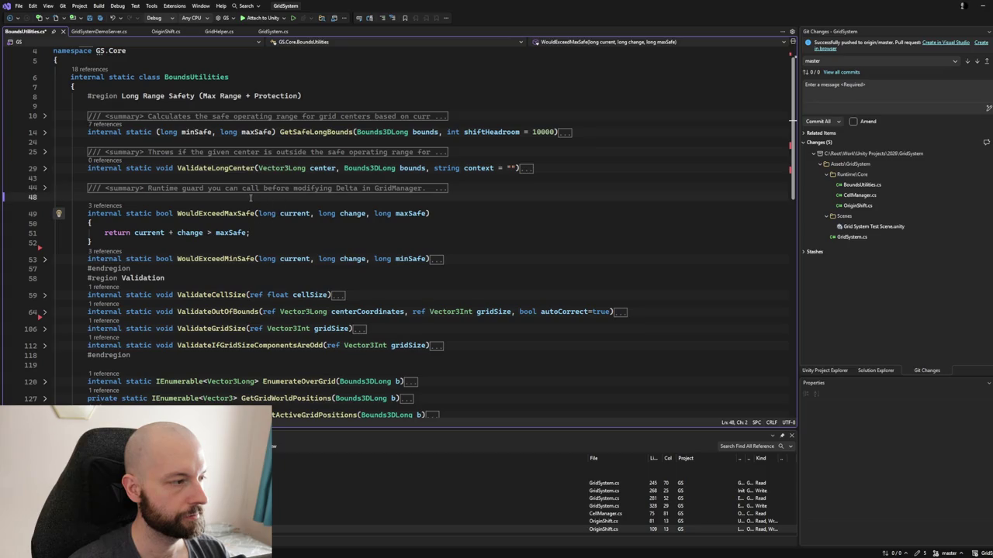
pyautogui.click(47, 189)
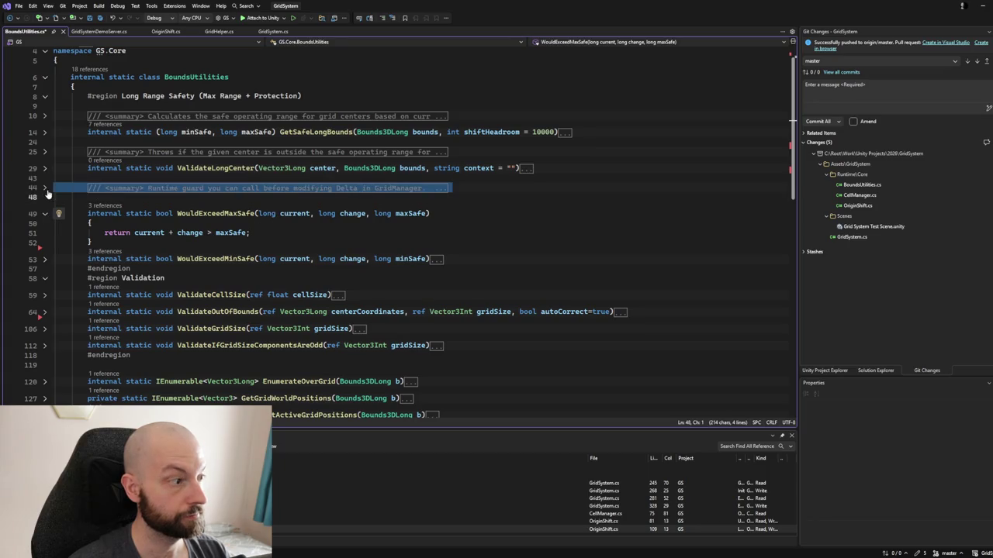
pyautogui.click(47, 189)
pyautogui.click(172, 225)
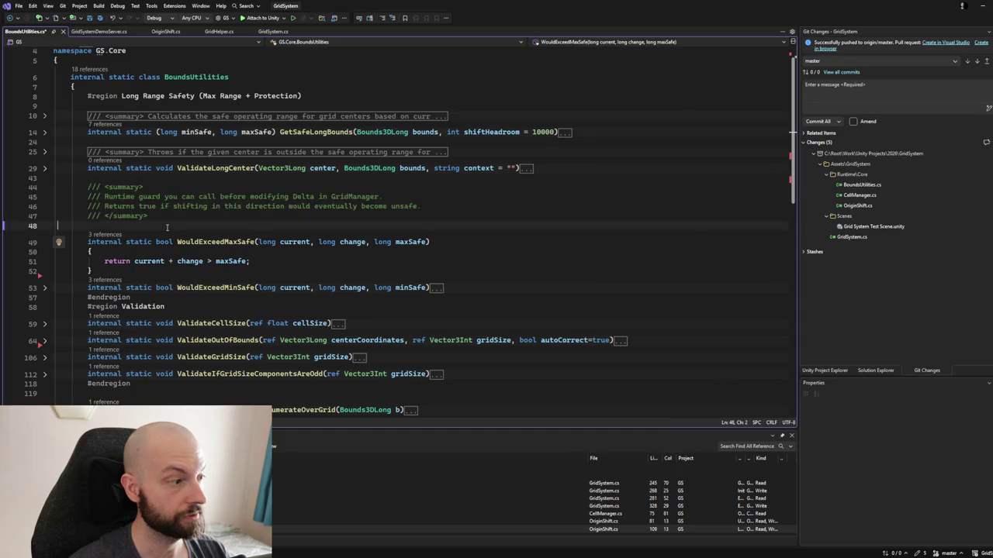
pyautogui.hotkey('ctrl', 'x')
pyautogui.click(206, 233)
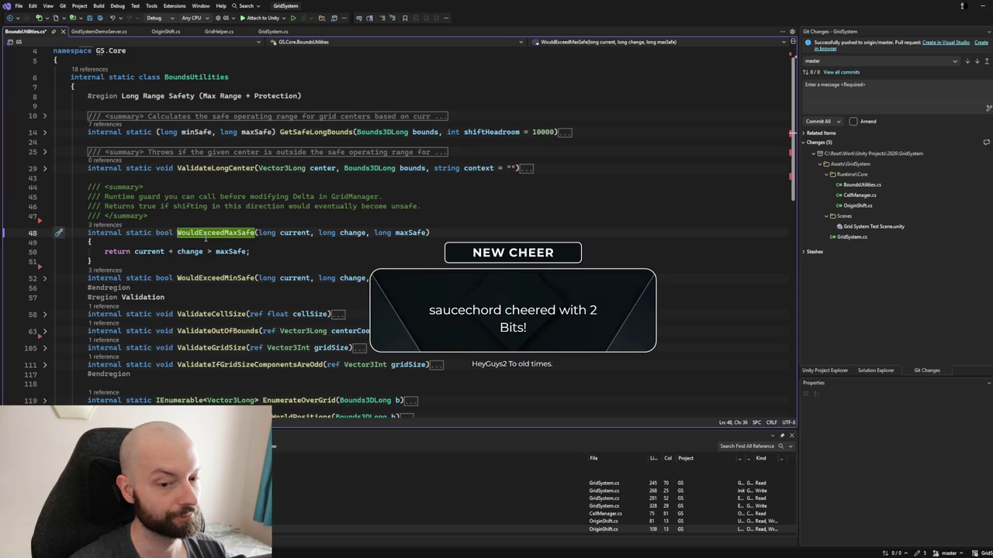
pyautogui.click(147, 196)
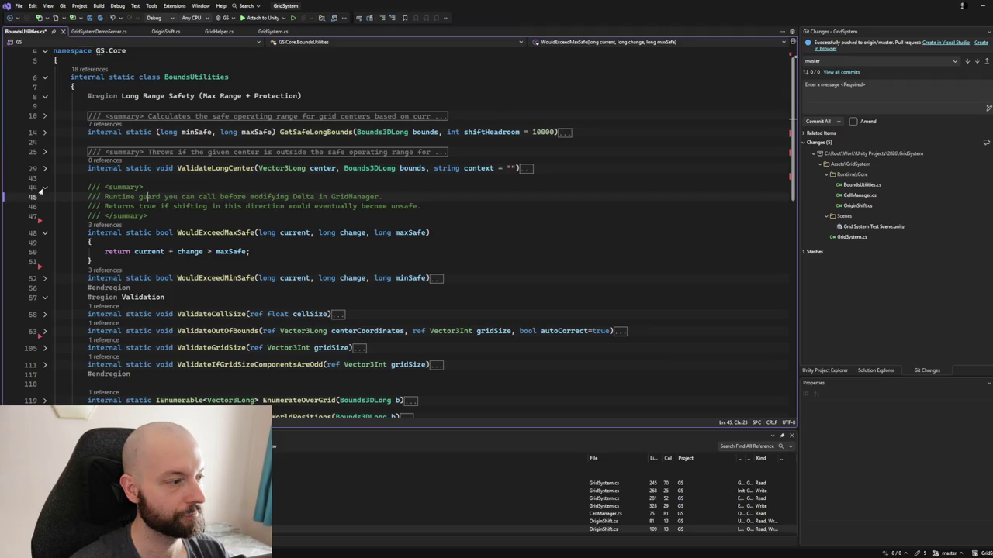
# Copy the runtime-guard summary and paste it above WouldExceedMinSafe.
pyautogui.click(45, 278)
pyautogui.moveTo(86, 188)
pyautogui.mouseDown()
pyautogui.moveTo(87, 198)
pyautogui.moveTo(166, 215)
pyautogui.mouseUp()
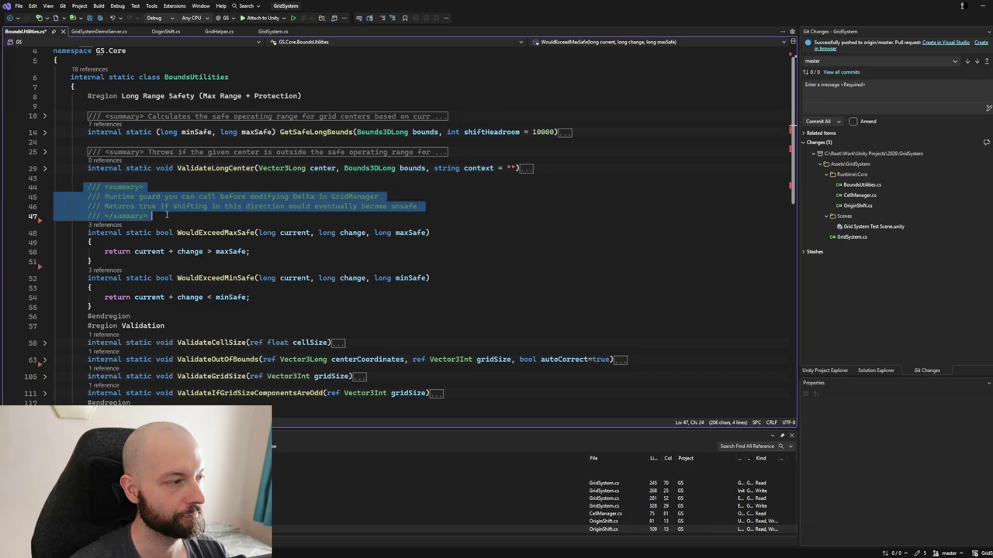
pyautogui.click(128, 260)
pyautogui.press('Return')
pyautogui.hotkey('ctrl', 'v')
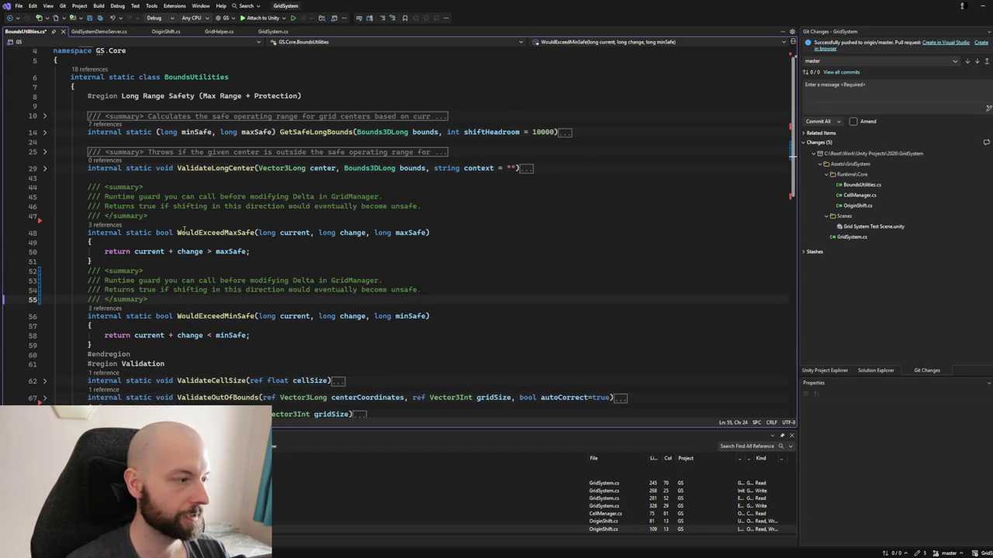
pyautogui.press('Up')
pyautogui.press('Up')
pyautogui.press('Up')
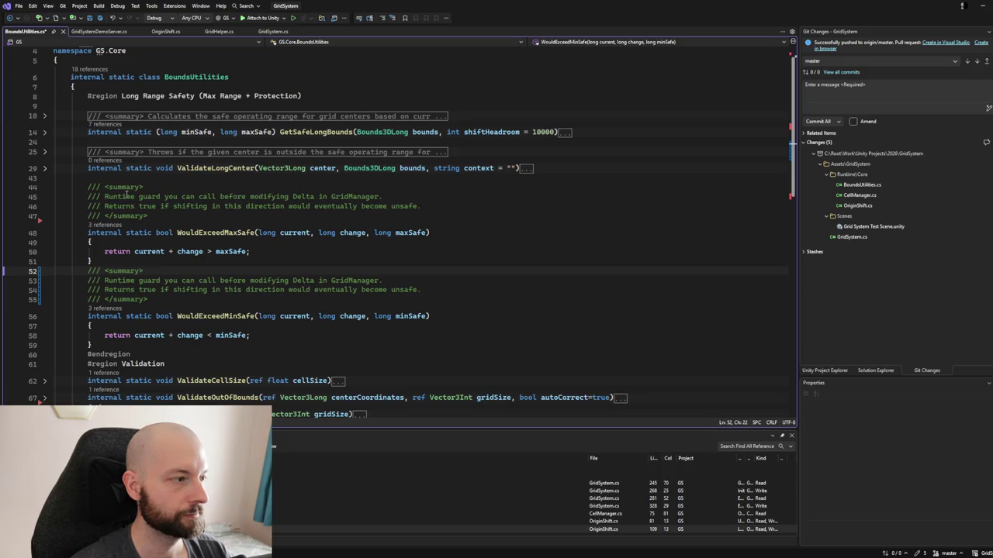
# Inspect the ValidateLongCenter method and the blank line after it.
pyautogui.click(101, 180)
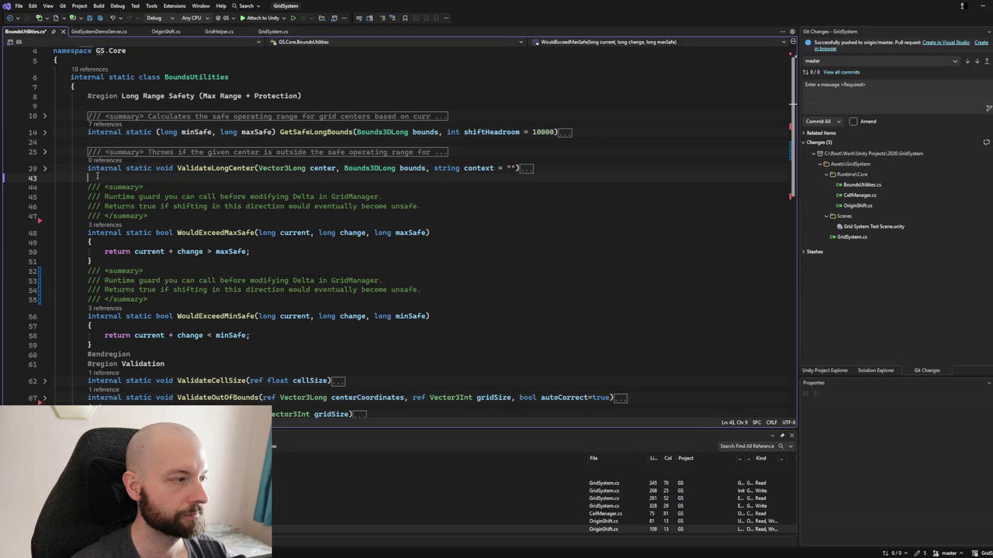
pyautogui.click(44, 168)
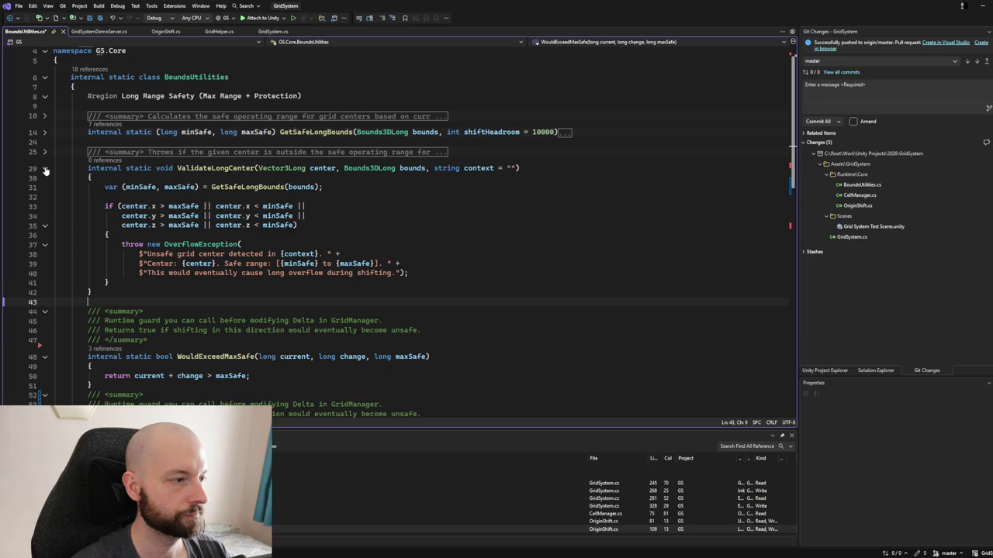
pyautogui.click(45, 168)
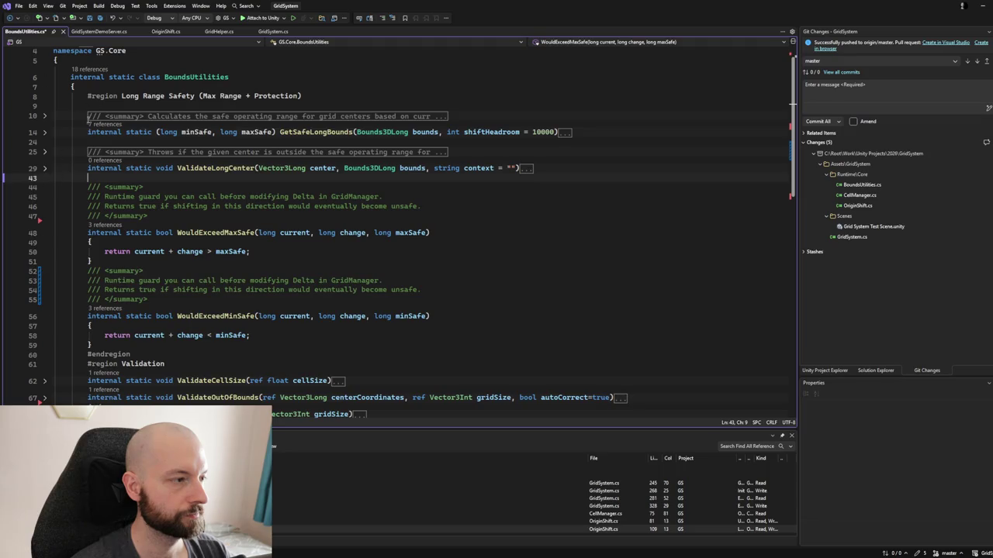
# Save all modified files and close BoundsUtilities.cs.
pyautogui.click(100, 18)
pyautogui.click(61, 32)
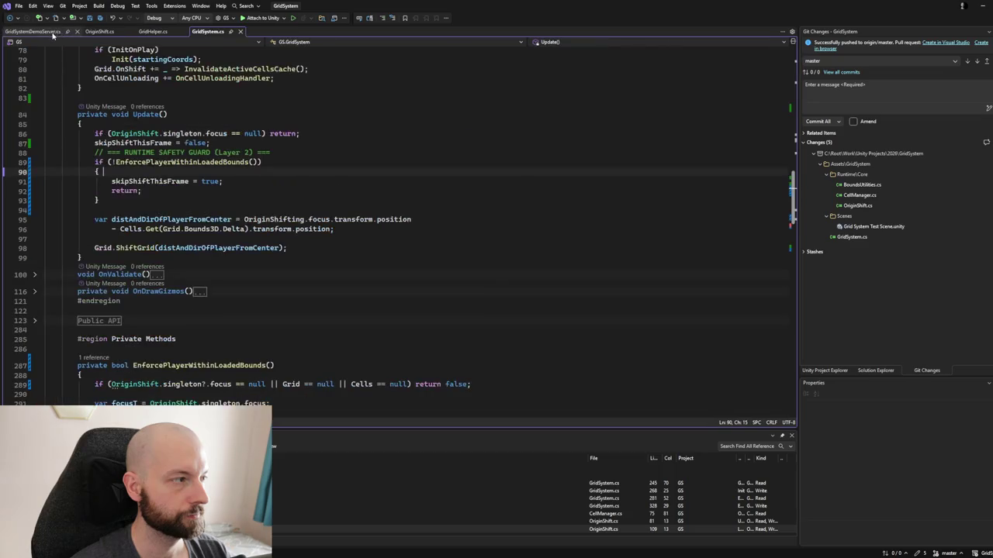
pyautogui.click(60, 34)
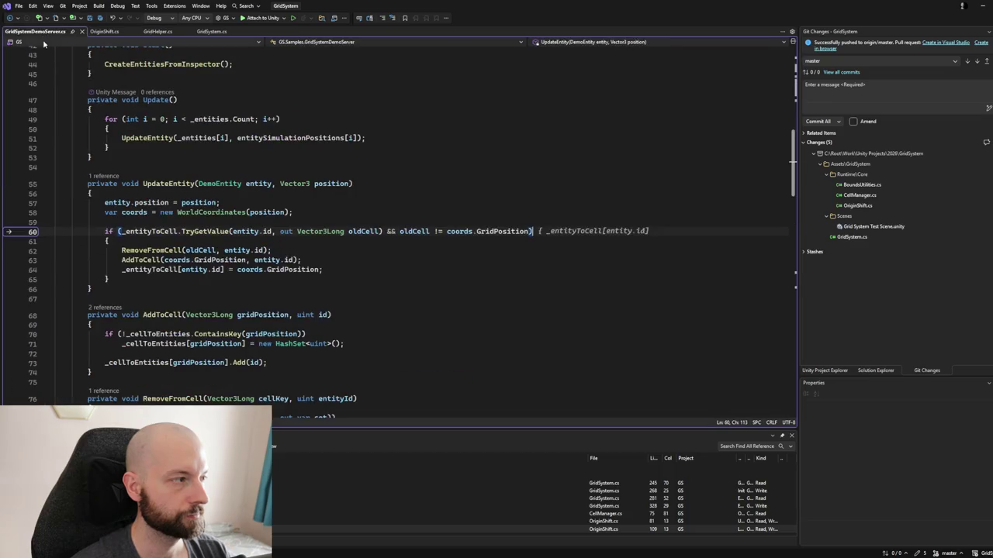
# Review OriginShift.cs and fold it down to its member definitions.
pyautogui.click(100, 32)
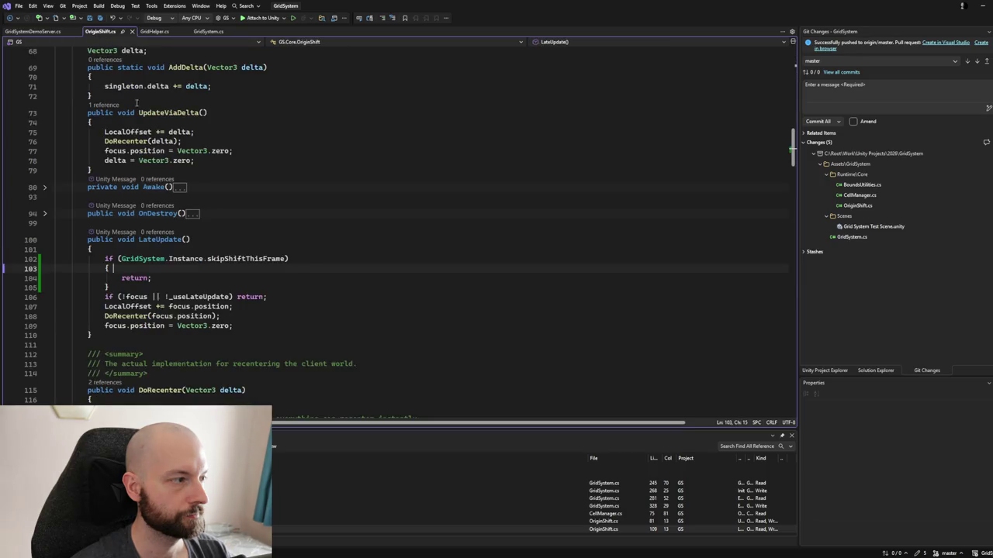
pyautogui.scroll(-4, 238, 240)
pyautogui.scroll(12, 237, 241)
pyautogui.scroll(10, 235, 241)
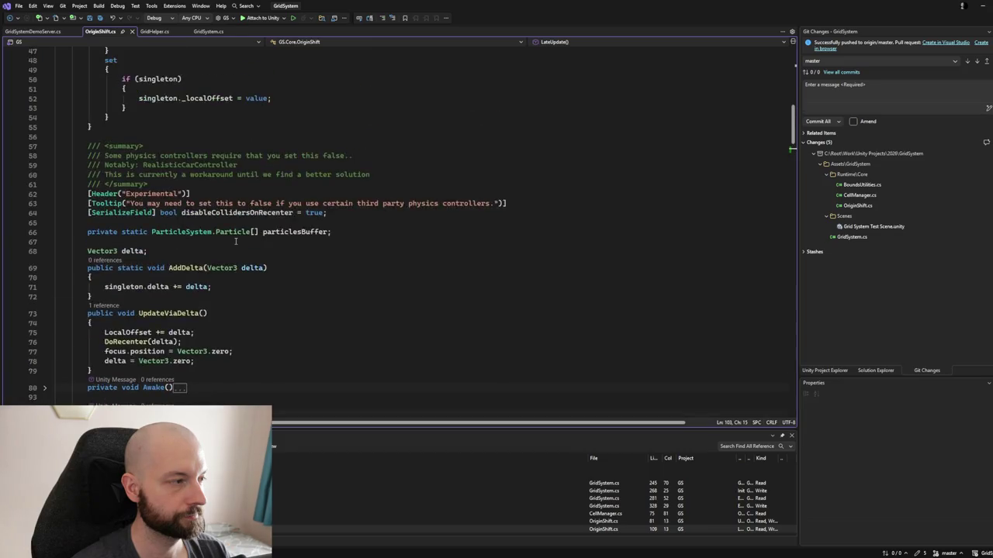
pyautogui.scroll(8, 235, 241)
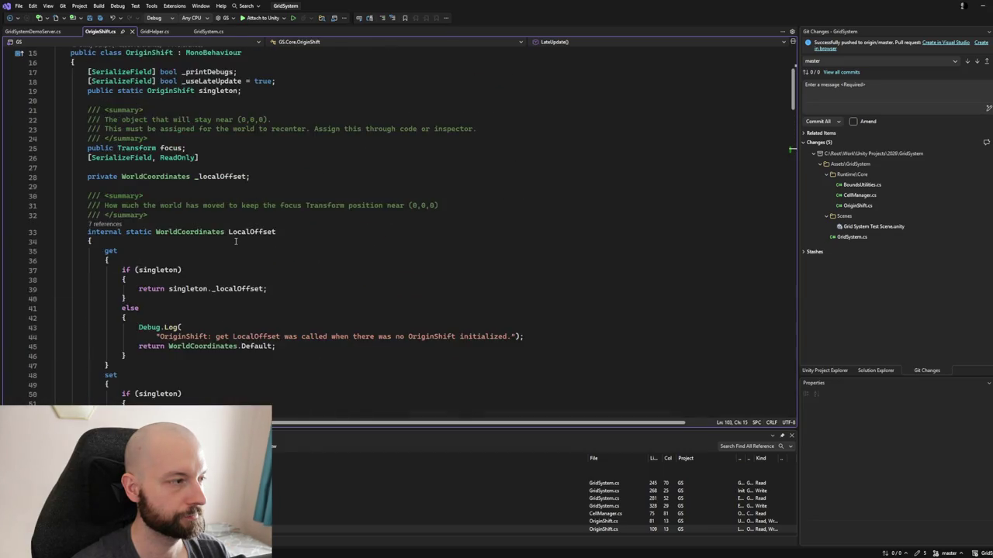
pyautogui.scroll(-3, 227, 241)
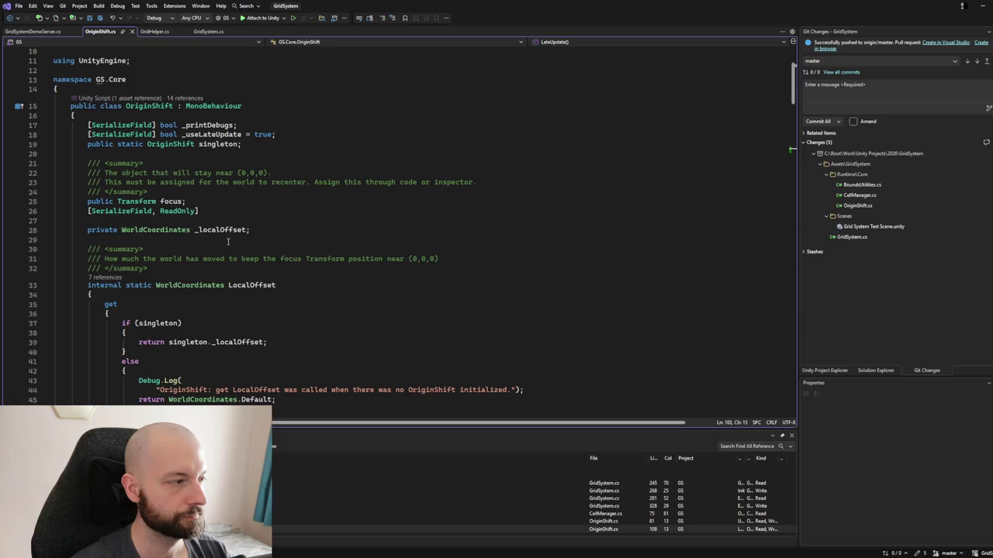
pyautogui.scroll(-12, 227, 241)
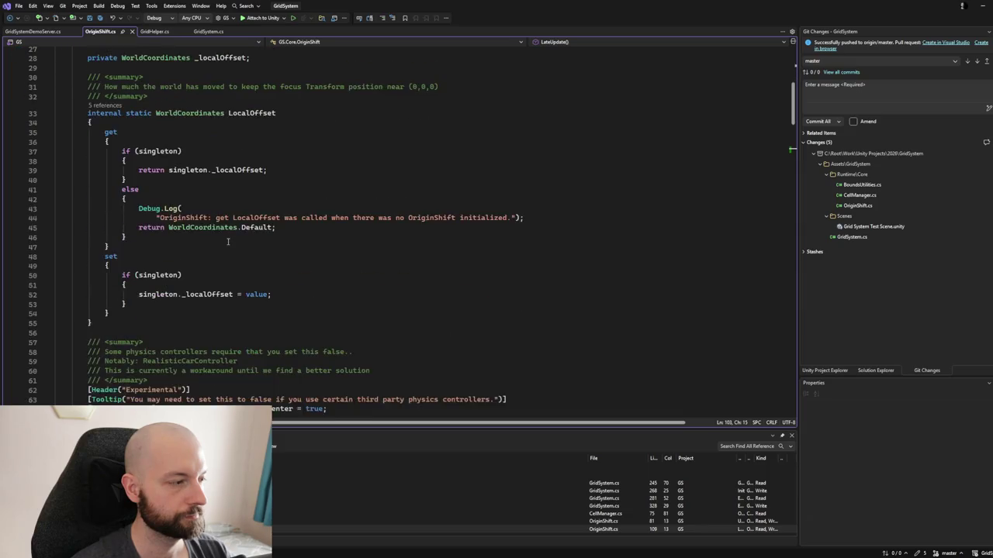
pyautogui.scroll(-15, 227, 242)
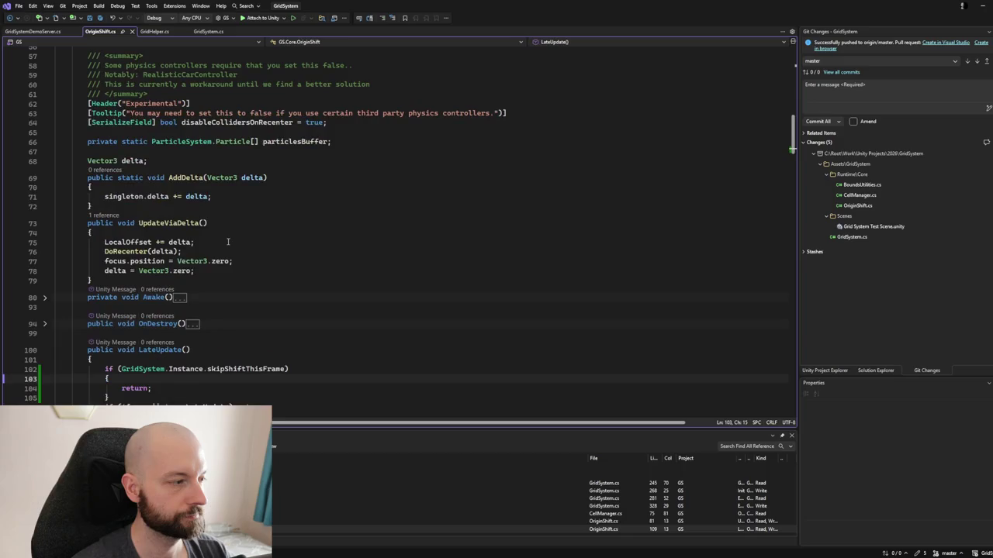
pyautogui.scroll(-3, 228, 242)
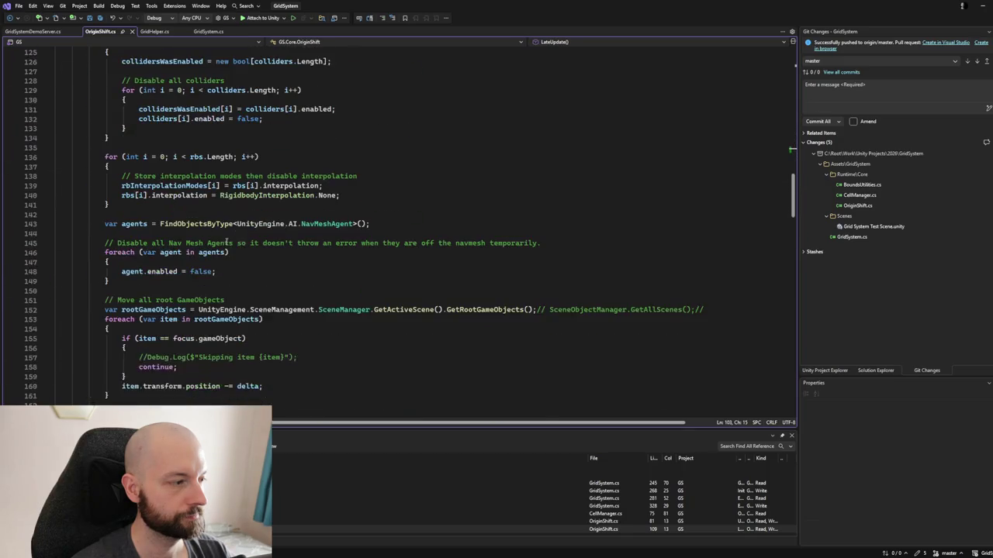
pyautogui.hotkey('ctrl', 'm')
pyautogui.hotkey('ctrl', 'o')
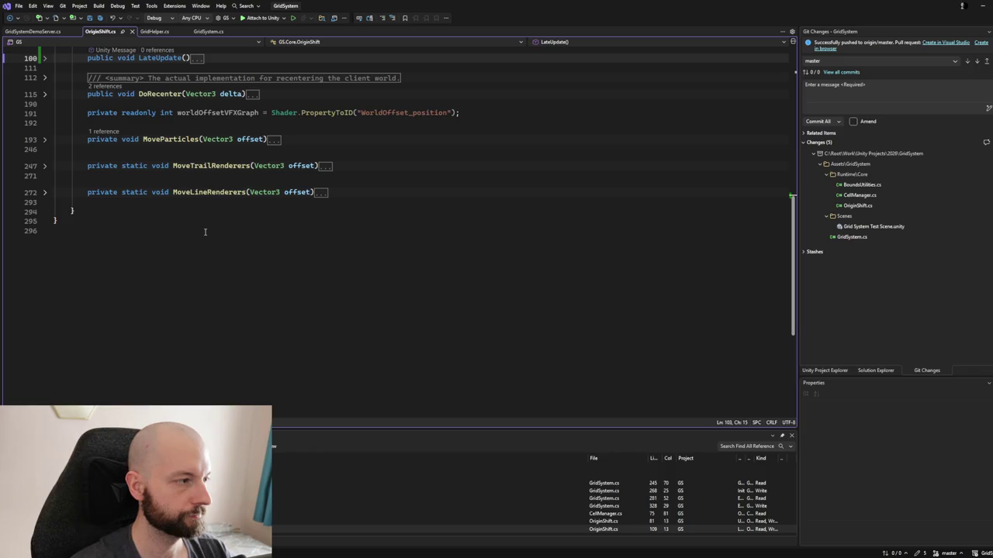
pyautogui.scroll(4, 205, 231)
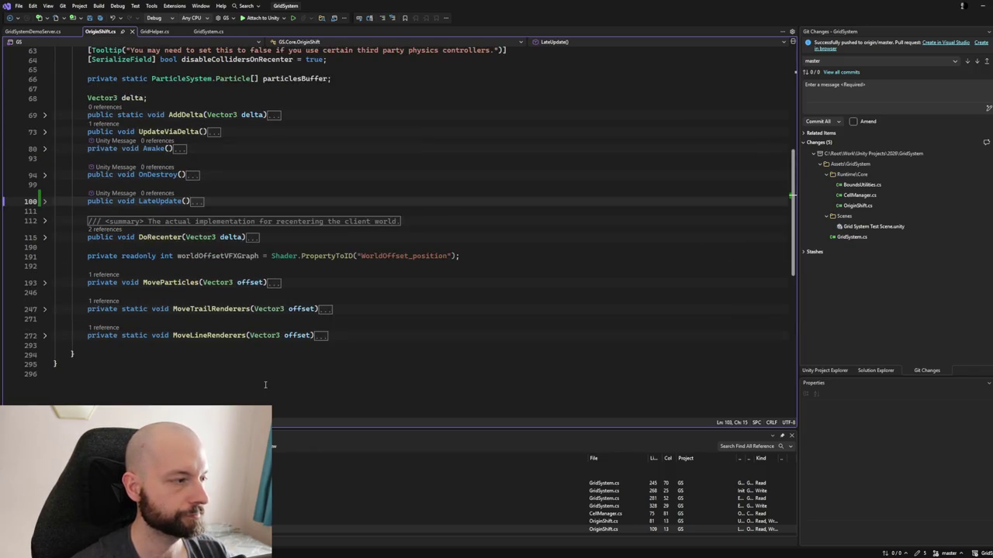
pyautogui.scroll(8, 205, 231)
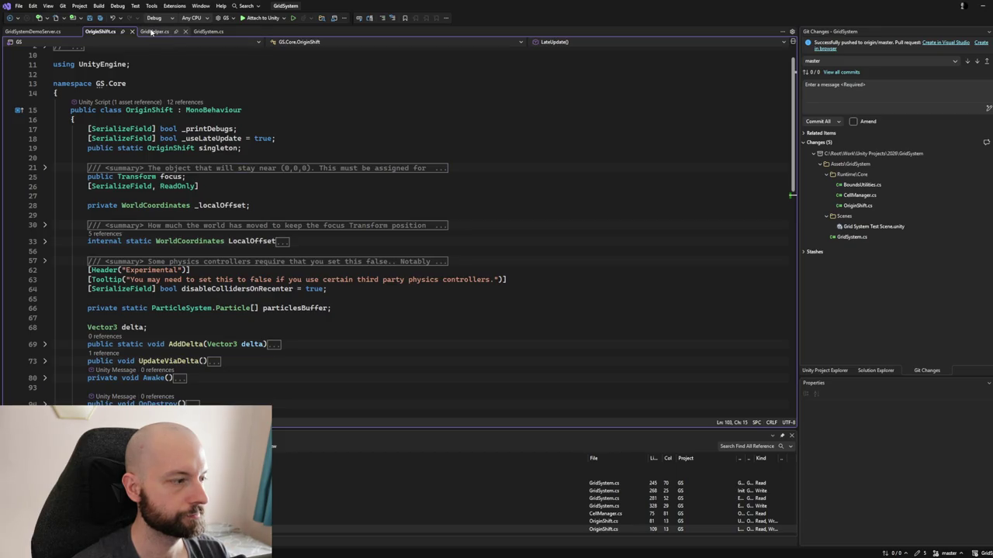
# Expand the AddDelta and UpdateViaDelta bodies and review how they apply the delta.
pyautogui.click(45, 345)
pyautogui.click(45, 390)
pyautogui.scroll(-4, 109, 311)
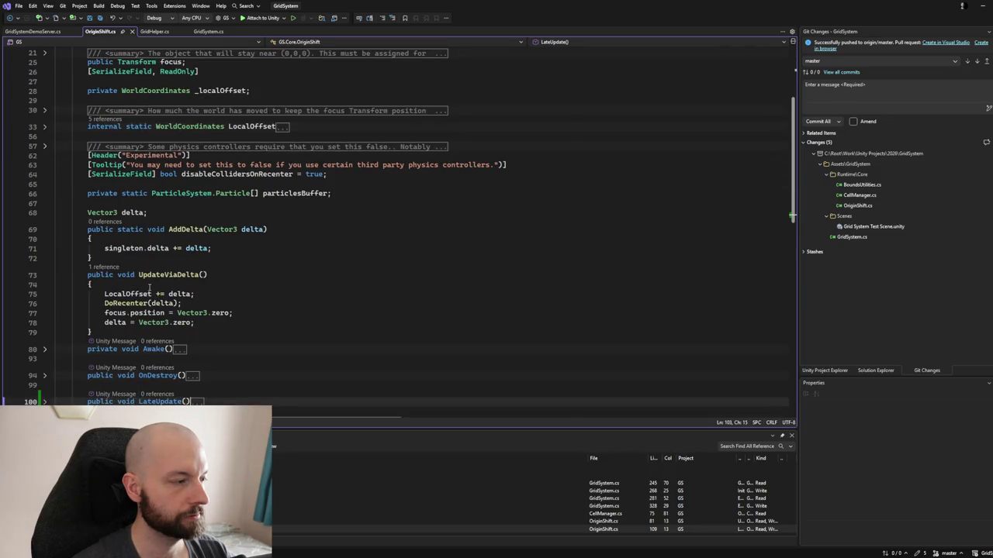
pyautogui.click(149, 284)
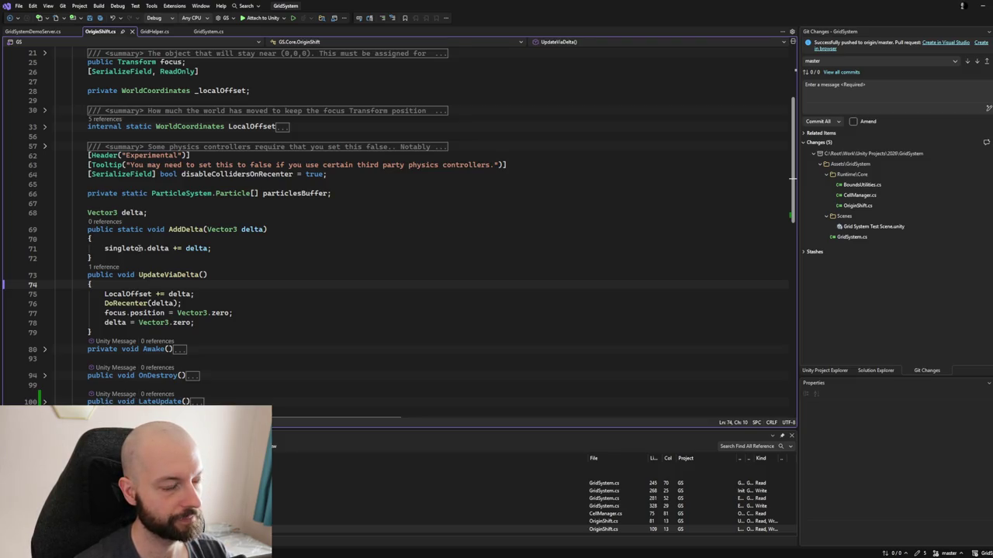
pyautogui.moveTo(86, 229); pyautogui.dragTo(126, 322)
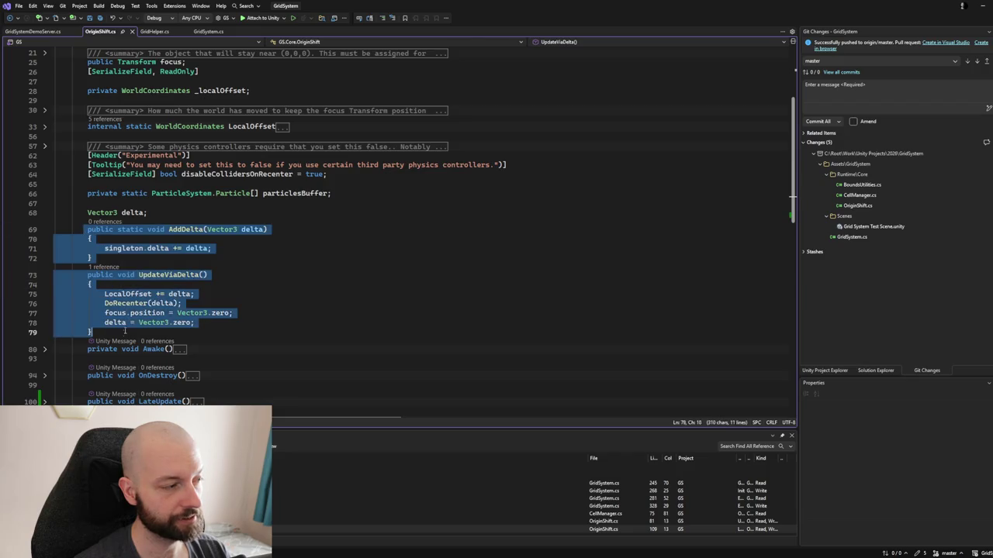
pyautogui.click(116, 247)
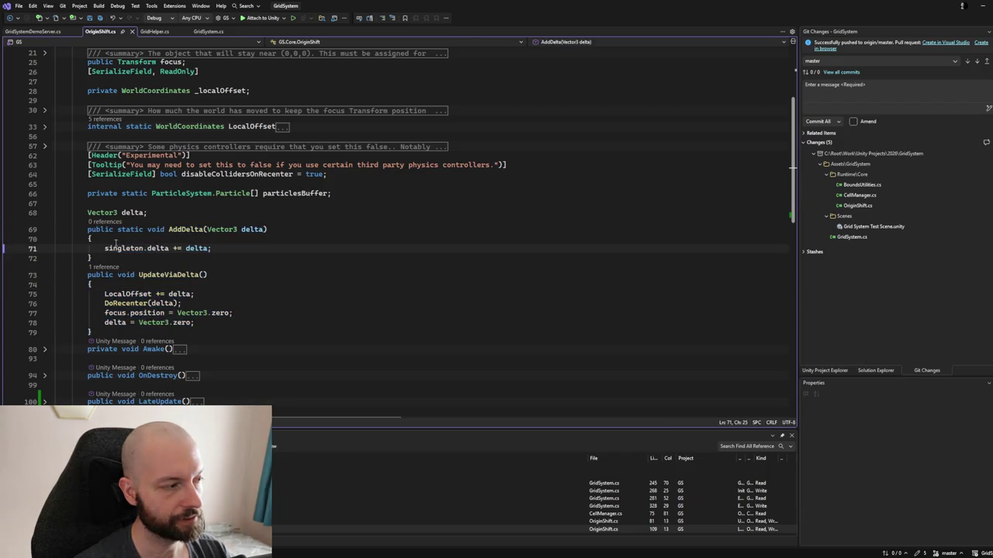
pyautogui.press('Up')
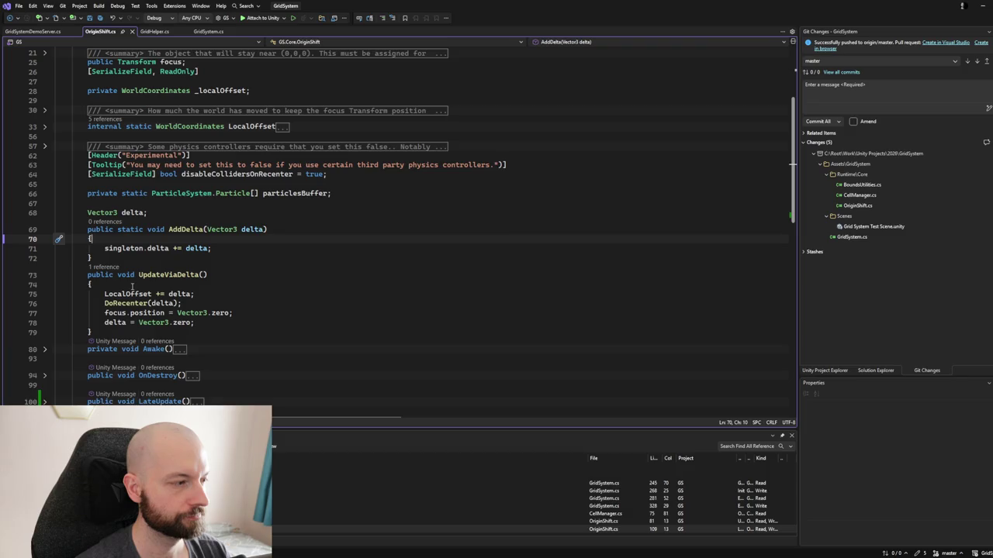
pyautogui.click(137, 285)
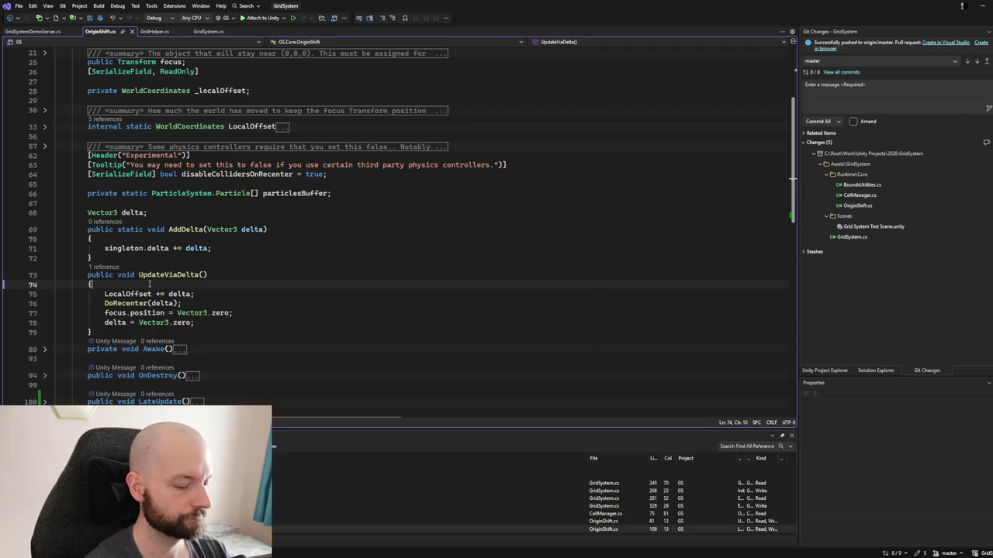
# Add an early return to UpdateViaDelta when GridSystem.Instance.skipShiftThisFrame is true.
pyautogui.write('if(')
pyautogui.press('BackSpace')
pyautogui.press('BackSpace')
pyautogui.press('BackSpace')
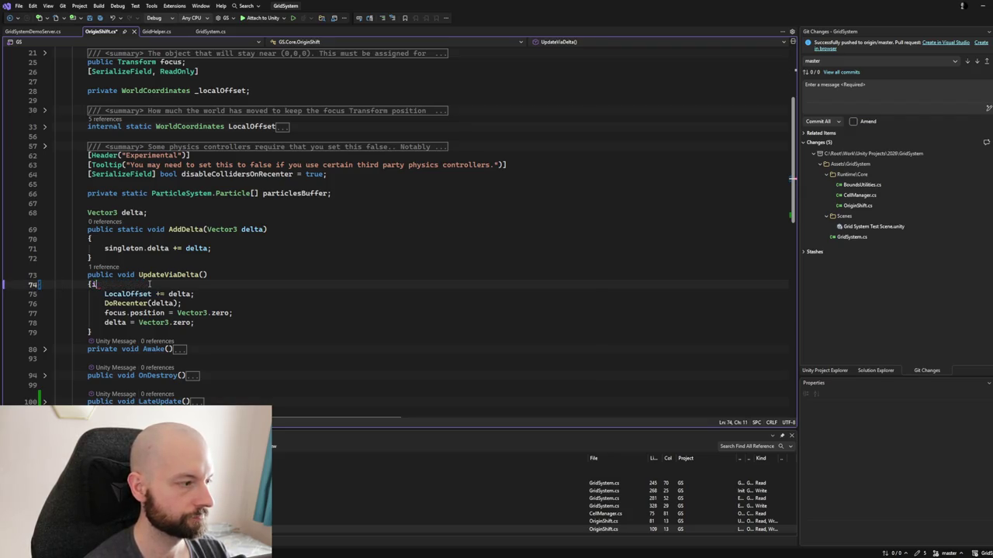
pyautogui.press('Return')
pyautogui.write('(ski')
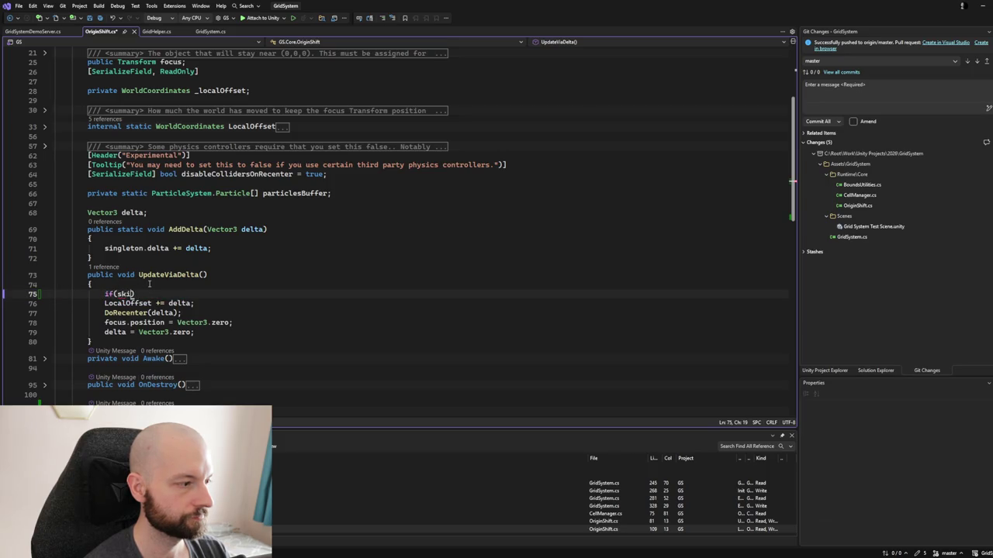
pyautogui.press('BackSpace')
pyautogui.write('Grid')
pyautogui.write('System.Instance')
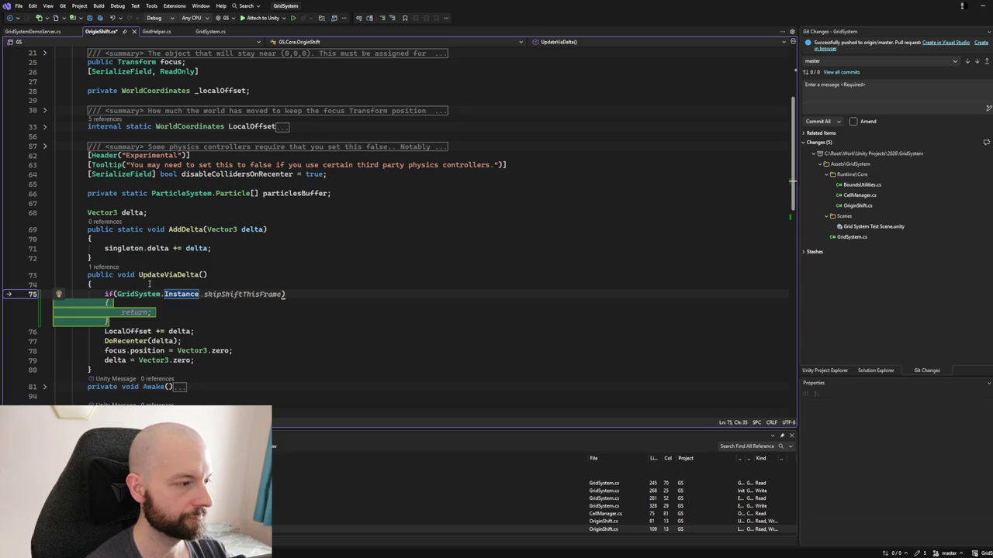
pyautogui.press('Tab')
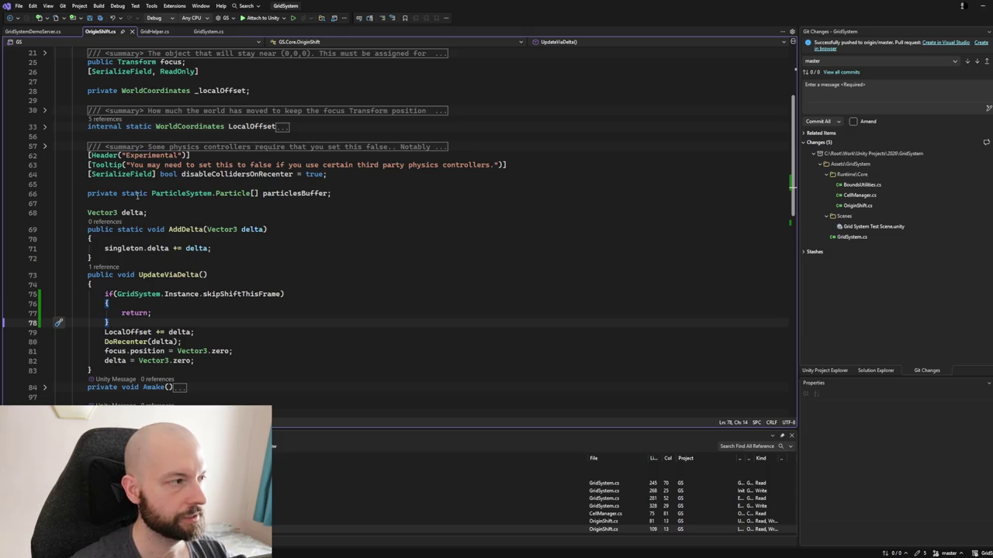
pyautogui.click(153, 33)
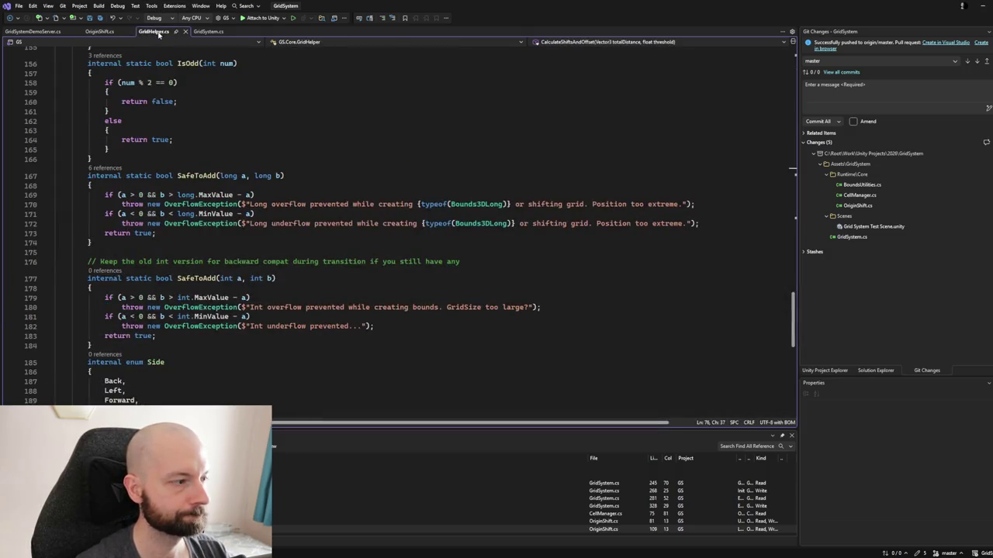
# Collapse GridHelper.cs to its member definitions with Ctrl+M, Ctrl+O.
pyautogui.click(170, 82)
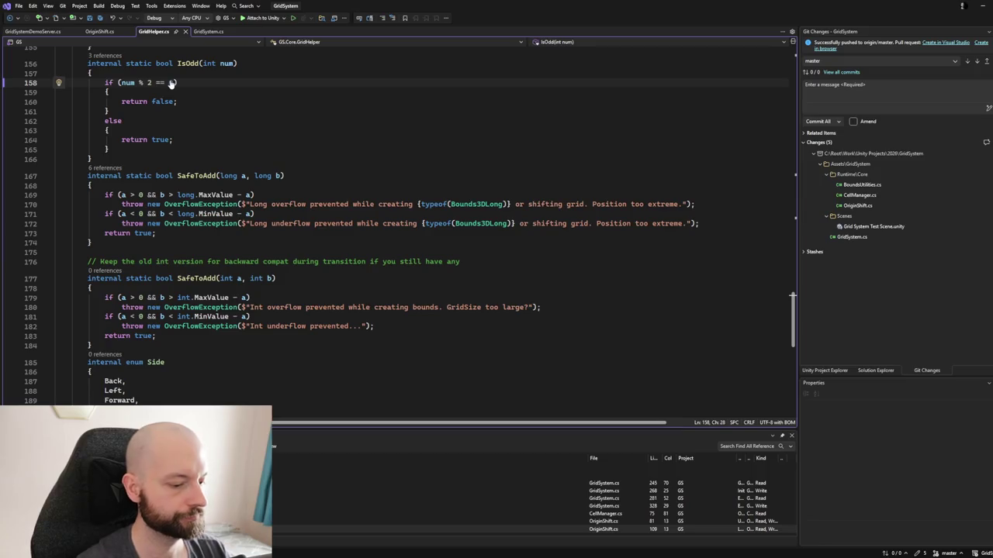
pyautogui.hotkey('ctrl', 'm')
pyautogui.hotkey('ctrl', 'o')
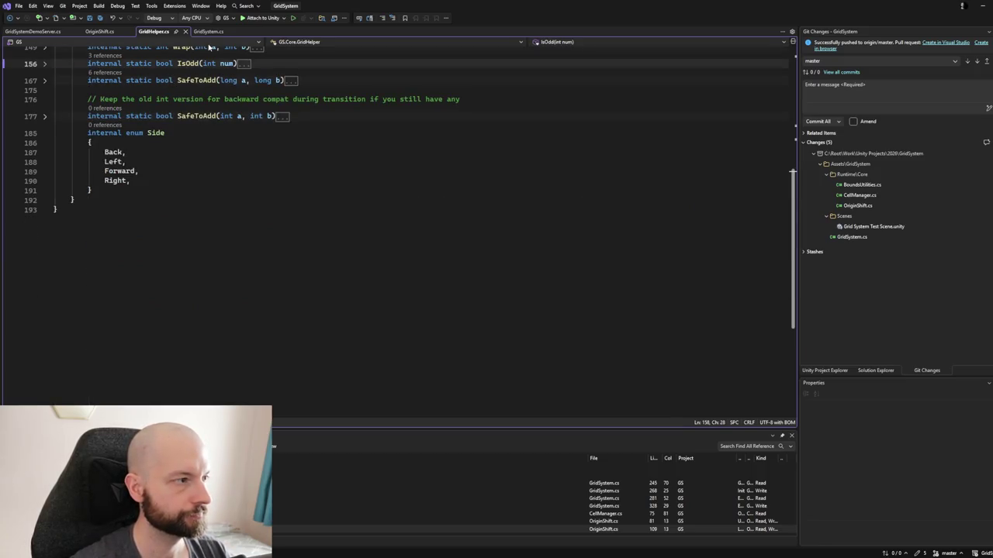
# Collapse GridSystem.cs to its member definitions and scroll through its signatures.
pyautogui.click(209, 31)
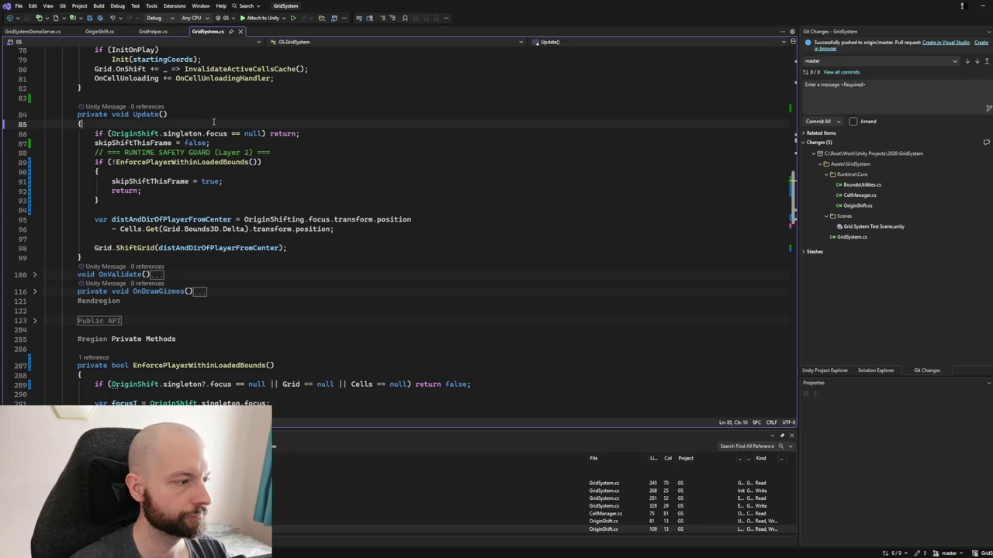
pyautogui.hotkey('ctrl', 'm')
pyautogui.hotkey('ctrl', 'o')
pyautogui.scroll(-10, 213, 121)
pyautogui.scroll(-3, 212, 122)
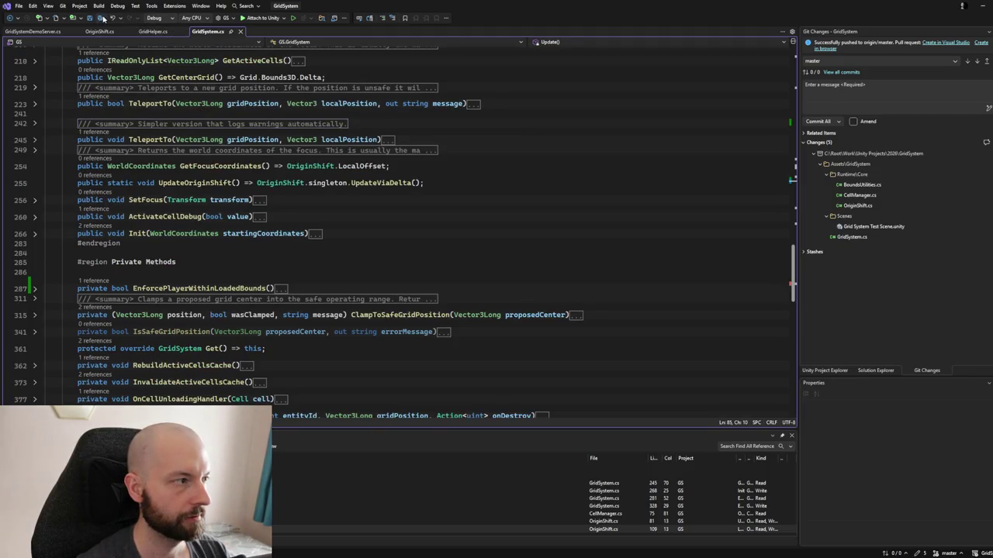
# Enter the commit message 'Finished adding validation and runtime guards' for the pending changes.
pyautogui.click(836, 93)
pyautogui.write('Finished')
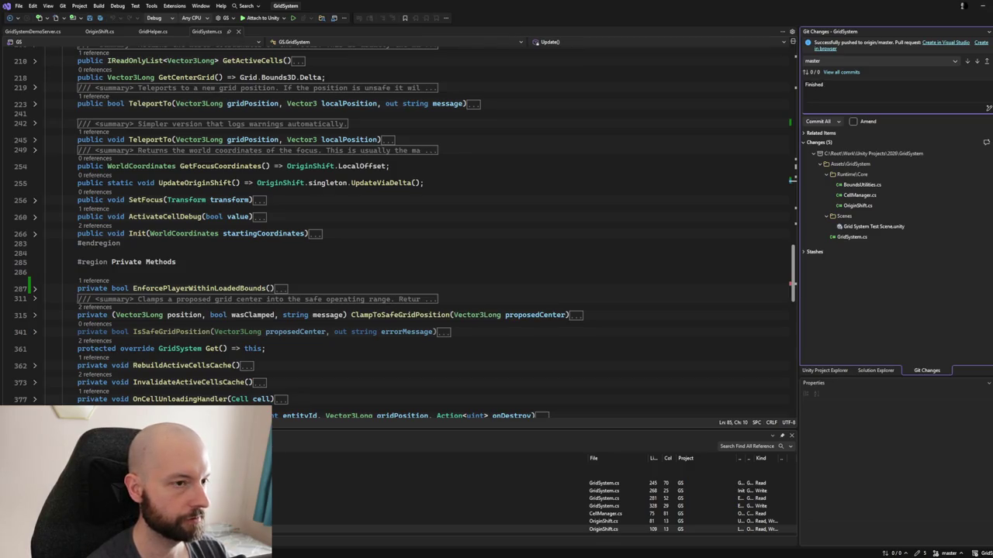
pyautogui.write(' adding va')
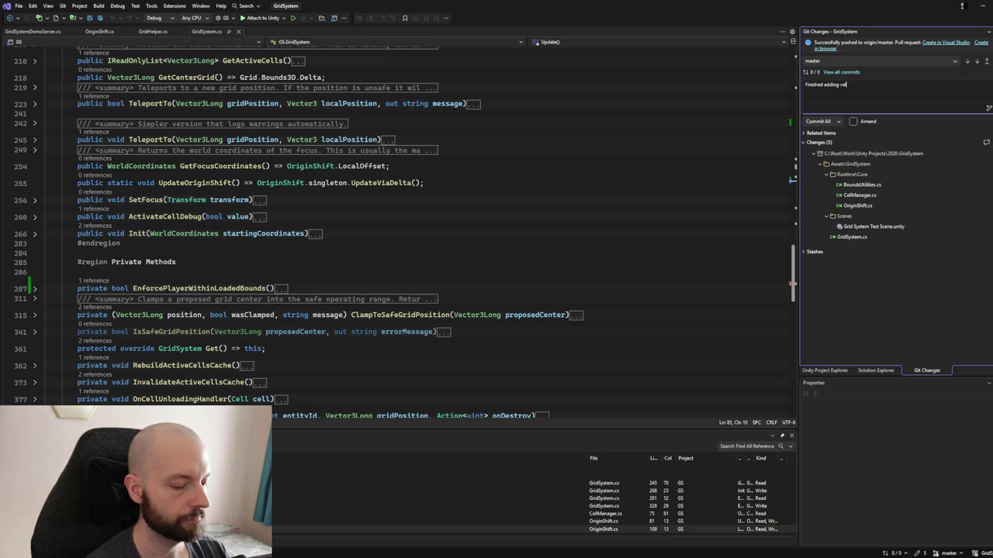
pyautogui.write('nd')
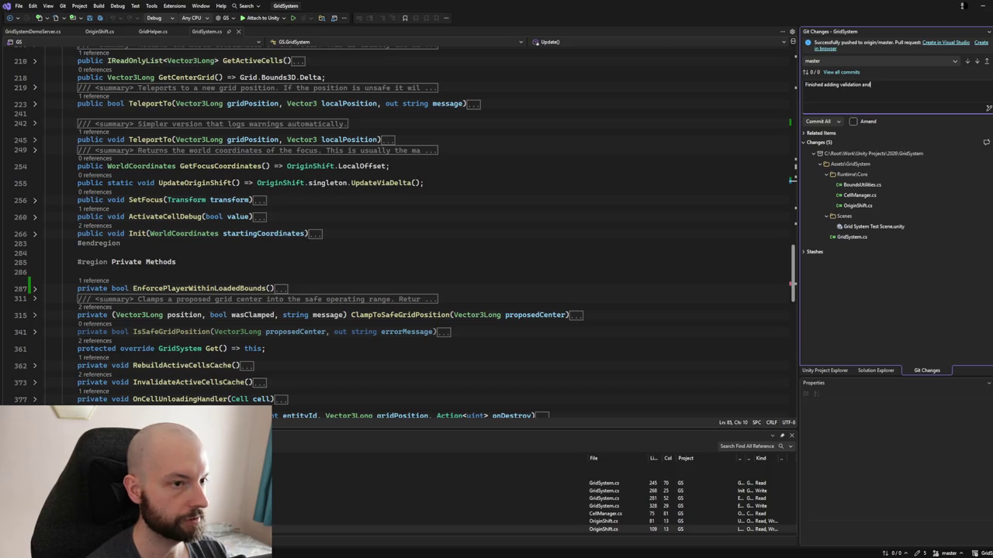
pyautogui.write('guard')
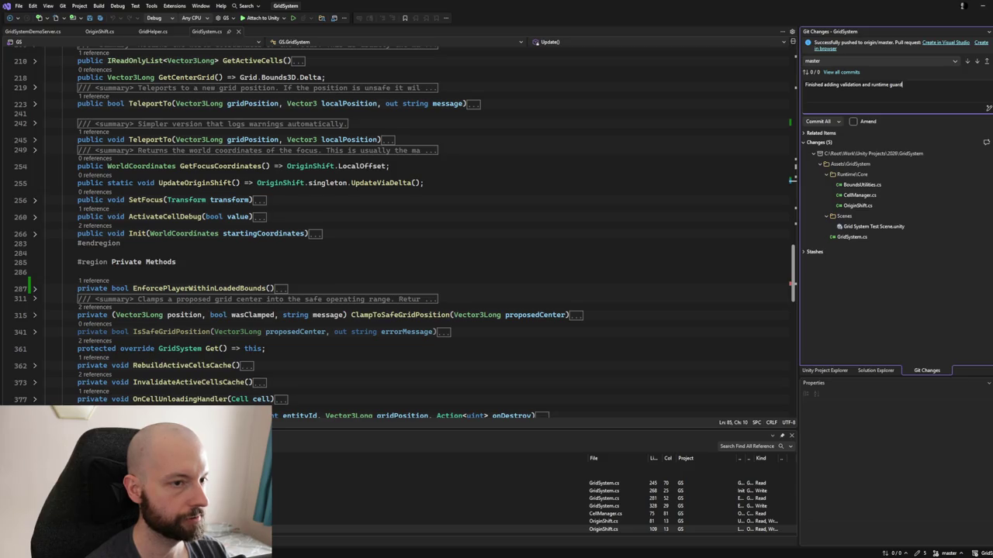
pyautogui.write('s.')
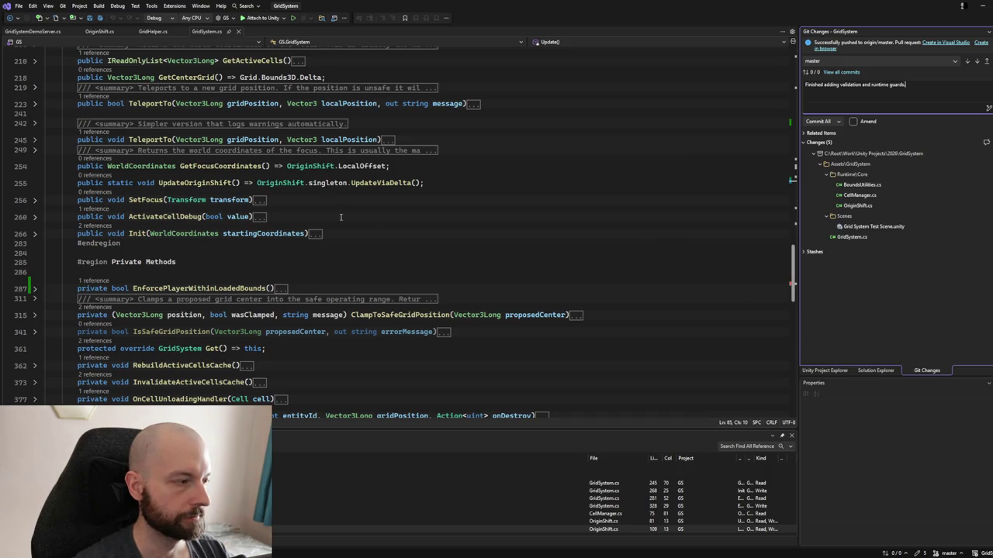
# Check the expanded Update() body, then commit all GridSystem changes locally.
pyautogui.scroll(4, 252, 222)
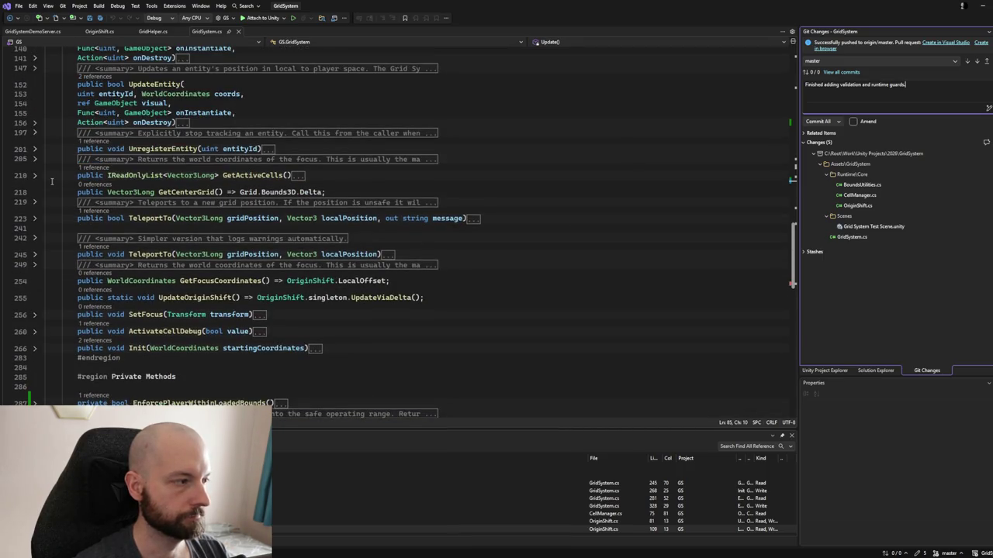
pyautogui.scroll(9, 55, 201)
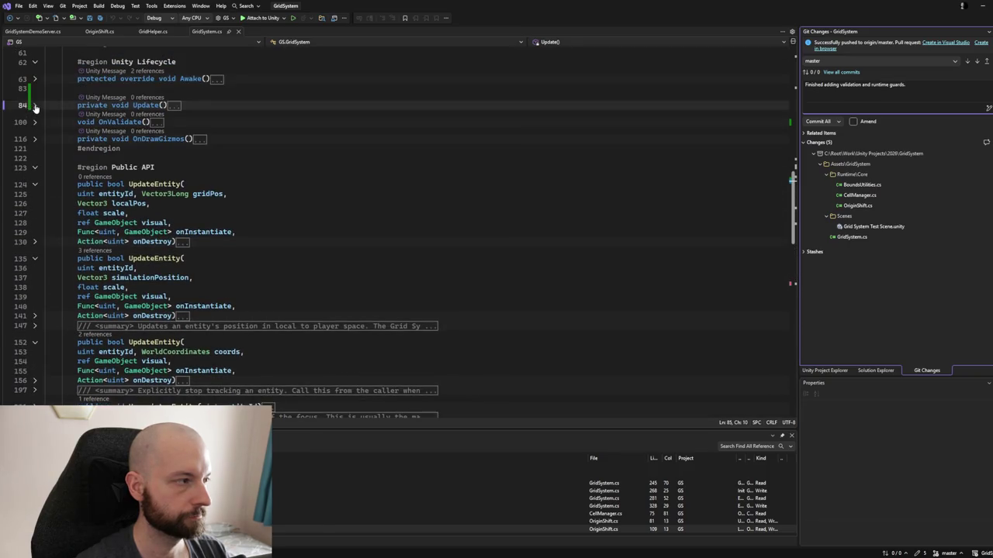
pyautogui.click(34, 105)
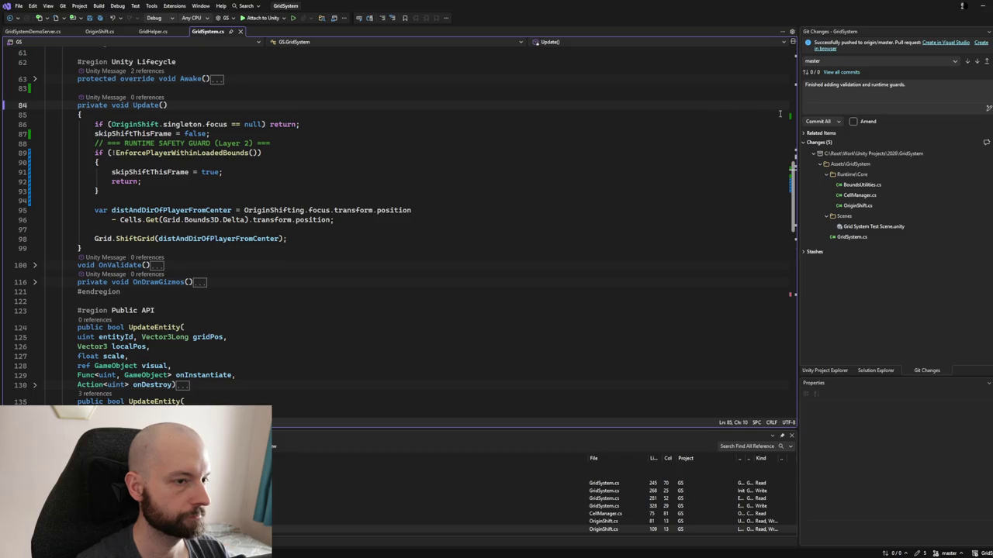
pyautogui.click(817, 121)
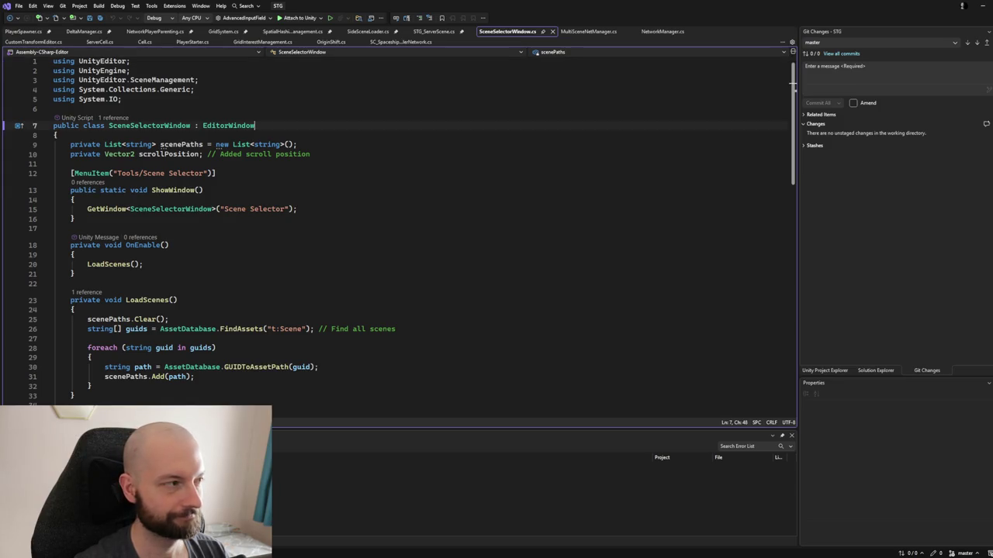
# Look over SceneSelectorWindow.cs, then switch to SpatialHashingInterestManagement.cs at line 57's UpdateEntity call.
pyautogui.doubleClick(229, 124)
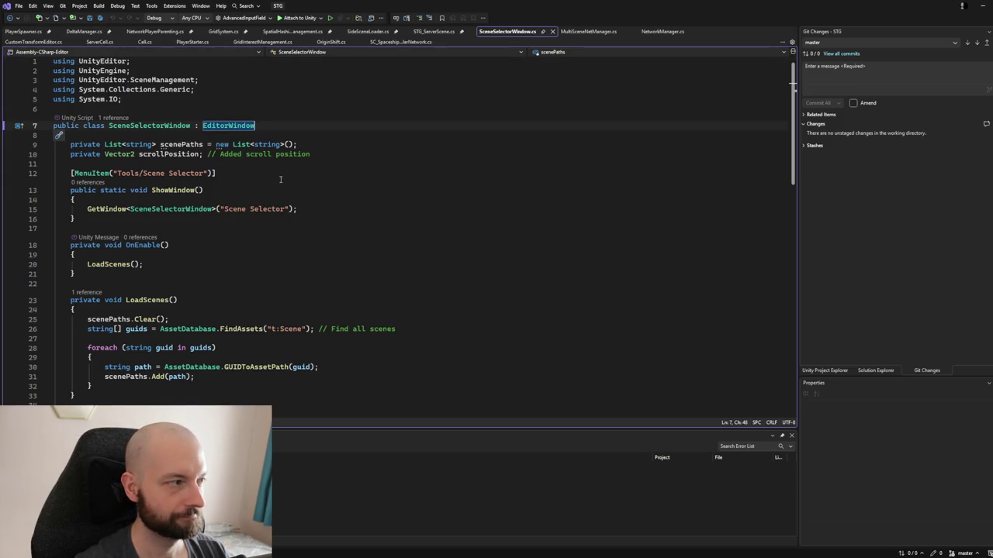
pyautogui.scroll(-10, 270, 172)
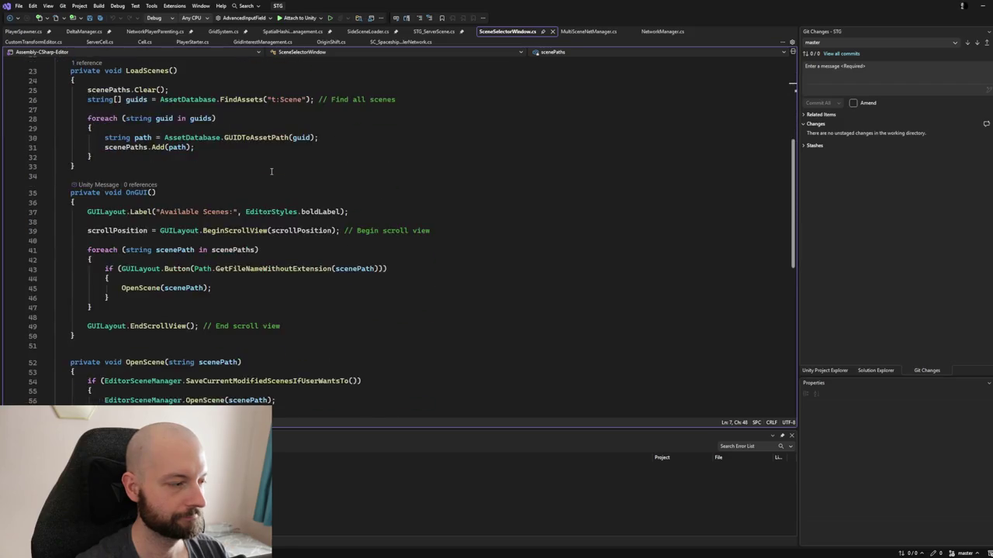
pyautogui.scroll(10, 271, 171)
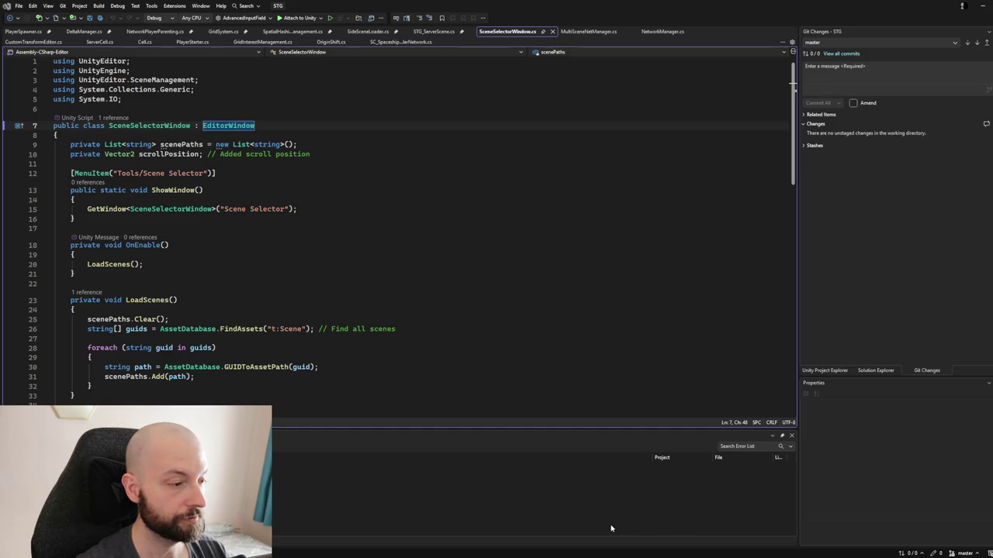
pyautogui.hotkey('ctrl', 'Tab')
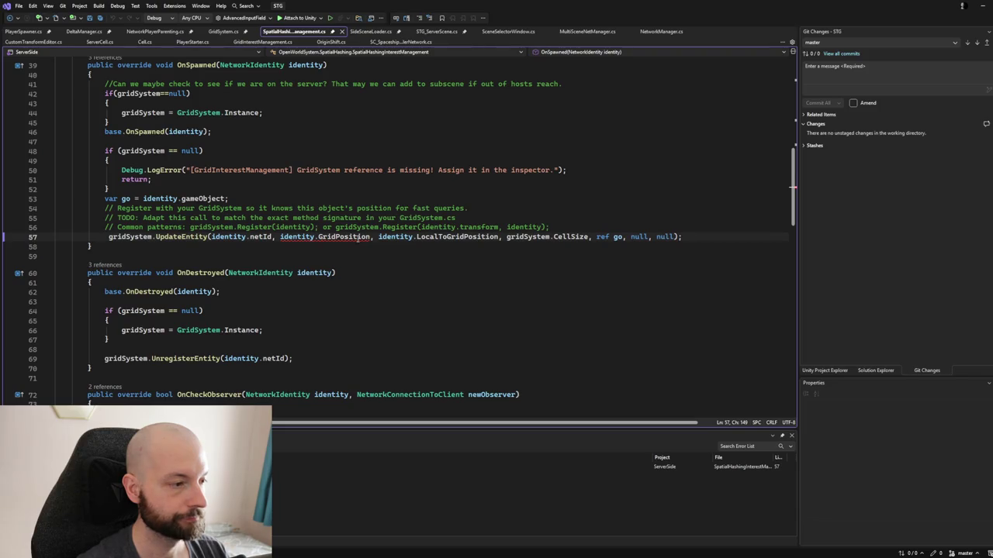
# Change NetworkIdentity's GridPosition type from Vector3Int to Vector3Long and save NetworkIdentity.cs.
pyautogui.keyDown('ctrl'); pyautogui.click(357, 237); pyautogui.keyUp('ctrl')
pyautogui.click(151, 259)
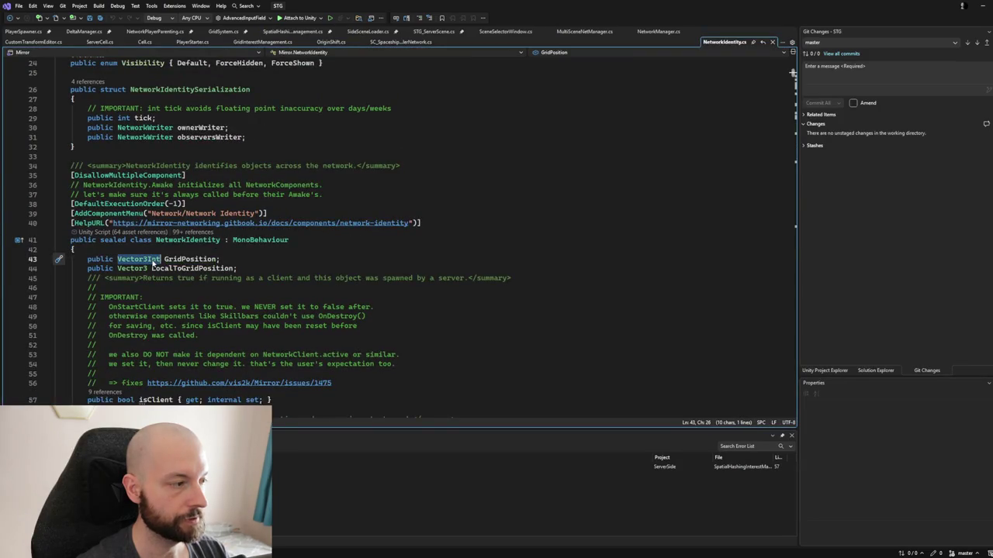
pyautogui.hotkey('shift', 'Right')
pyautogui.hotkey('shift', 'Right')
pyautogui.hotkey('shift', 'Right')
pyautogui.write('Long')
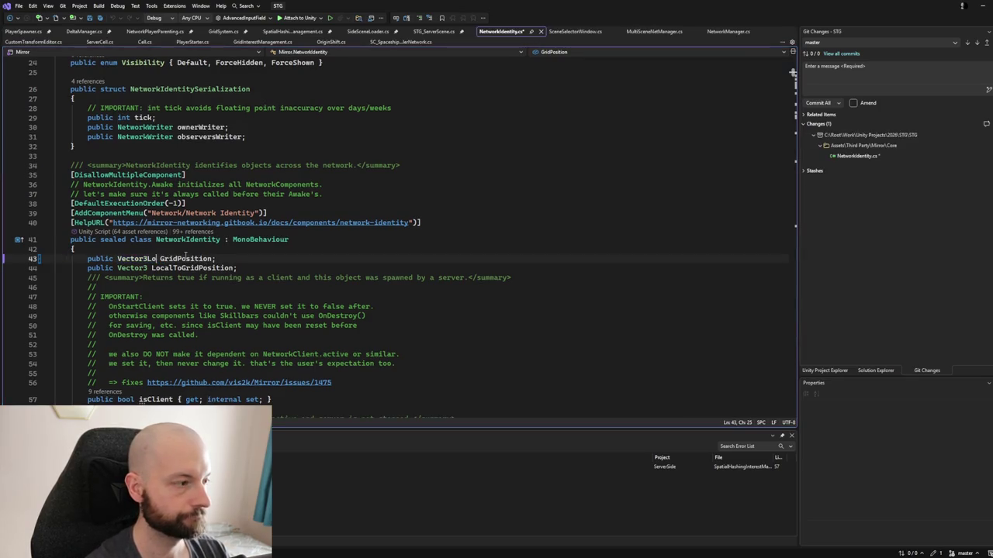
pyautogui.hotkey('ctrl', 's')
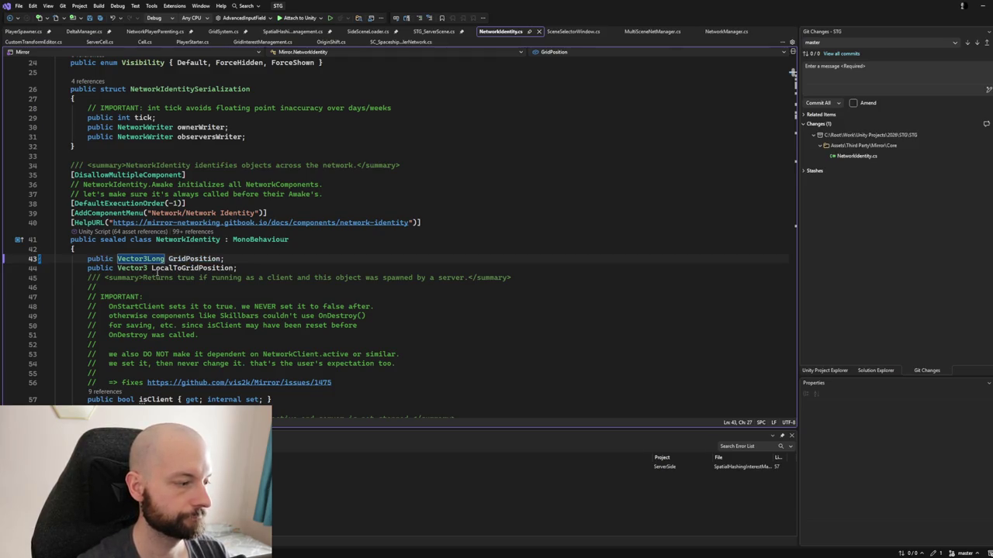
pyautogui.hotkey('ctrl', 'shift', 'Left')
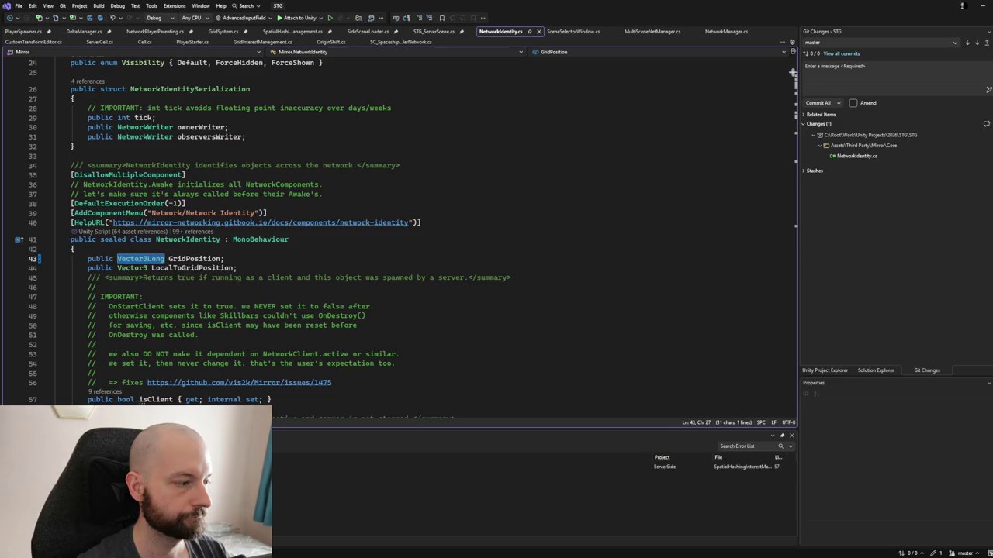
# Inspect the sqrMagnitude compile error on line 82 of SpatialHashingInterestManagement.cs, then return to GridPosition.
pyautogui.hotkey('ctrl', 'Tab')
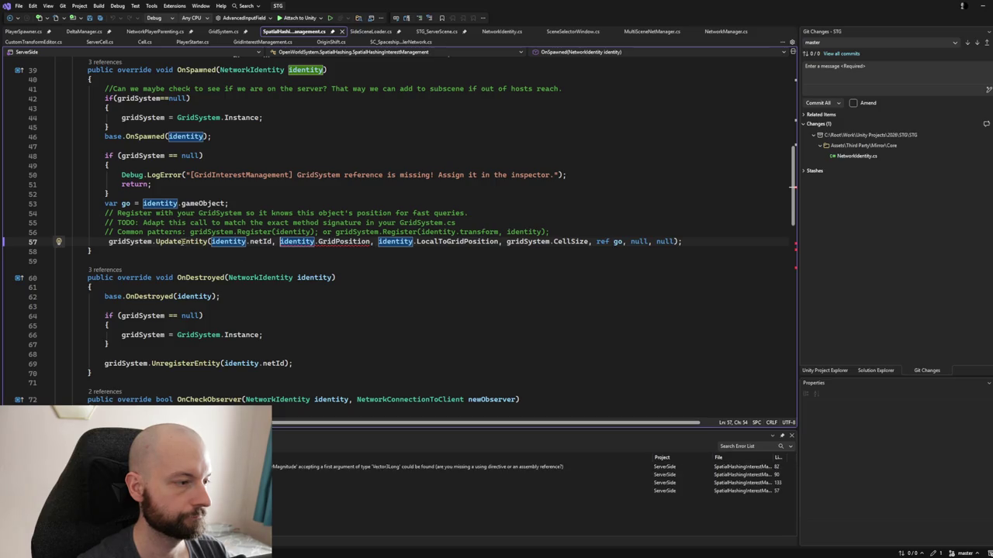
pyautogui.click(181, 242)
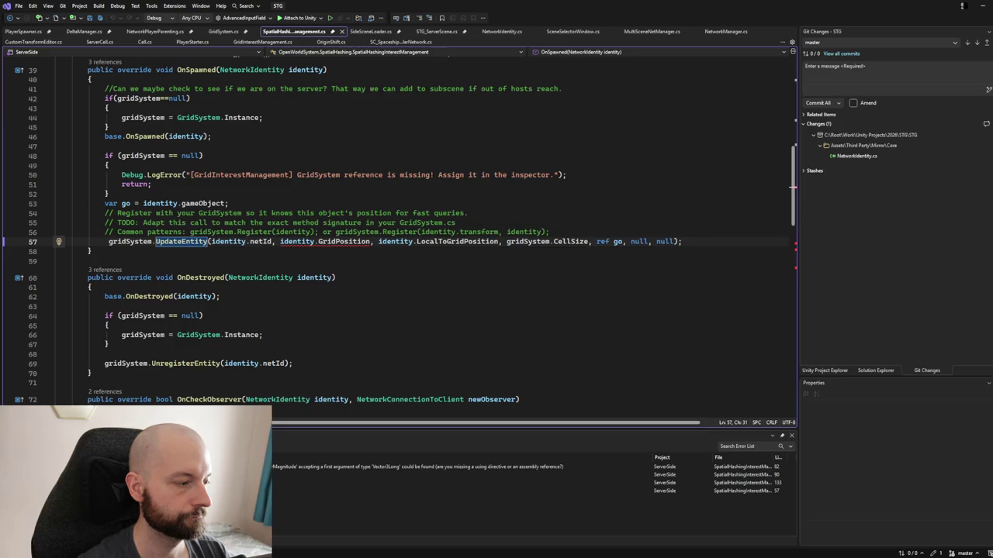
pyautogui.doubleClick(419, 466)
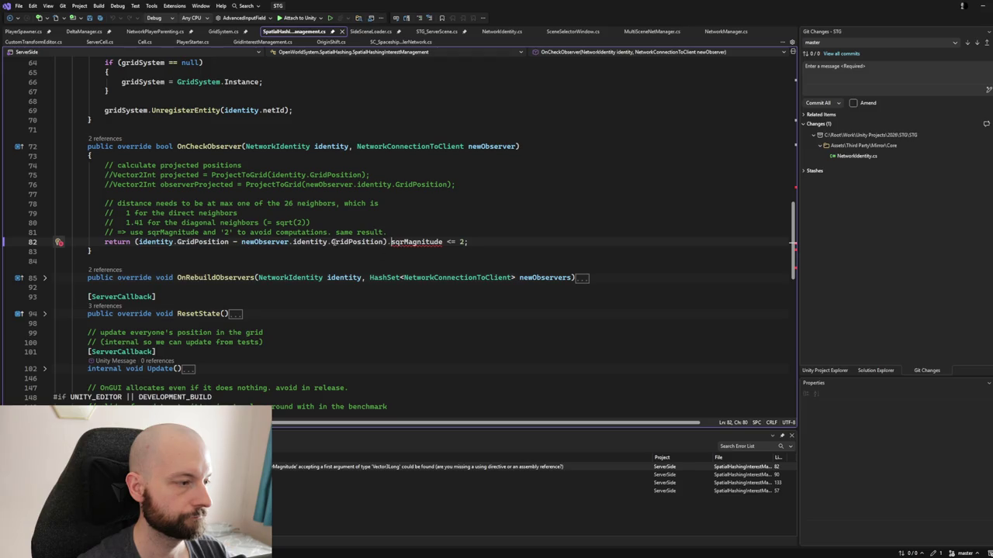
pyautogui.doubleClick(401, 242)
pyautogui.press('BackSpace')
pyautogui.write('sq')
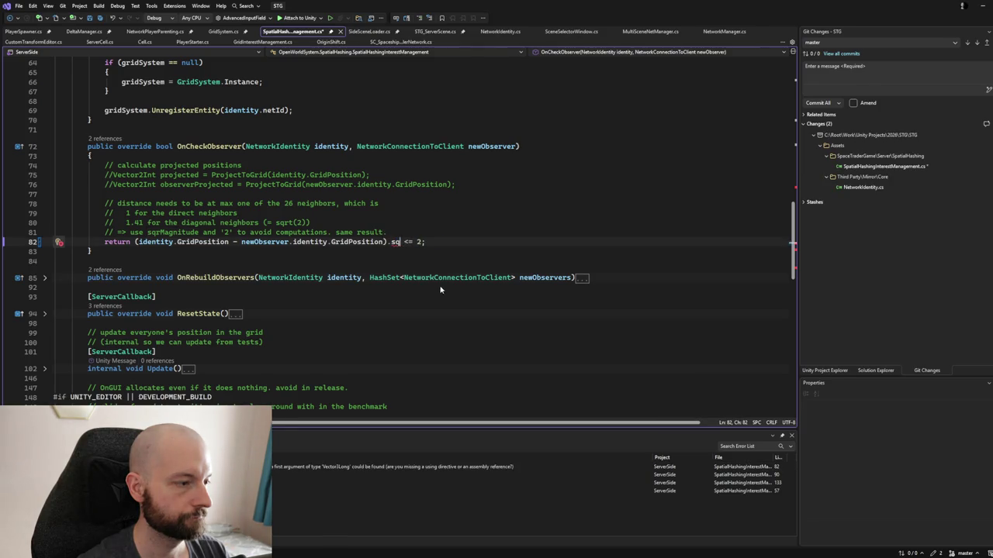
pyautogui.hotkey('ctrl', 'z')
pyautogui.click(415, 242)
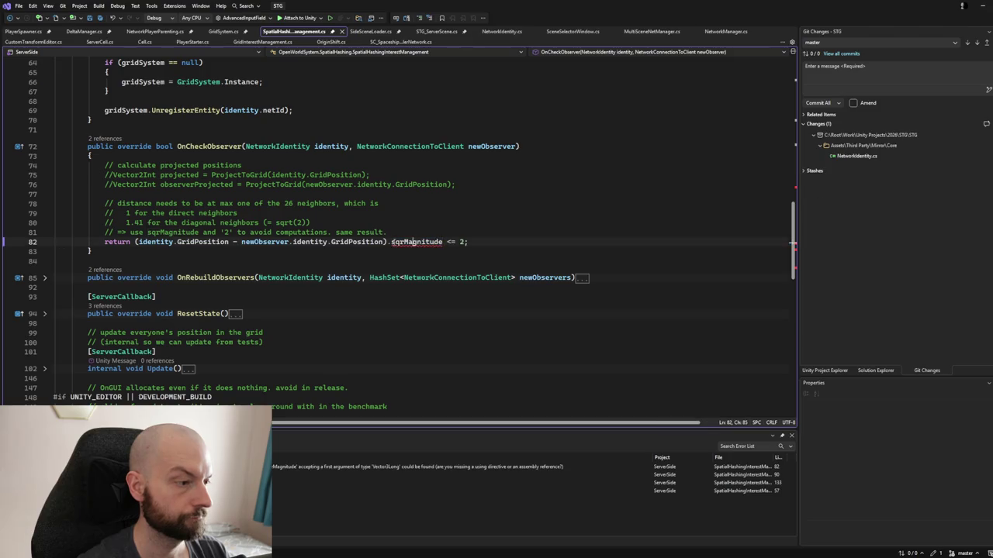
pyautogui.keyDown('ctrl'); pyautogui.click(345, 242); pyautogui.keyUp('ctrl')
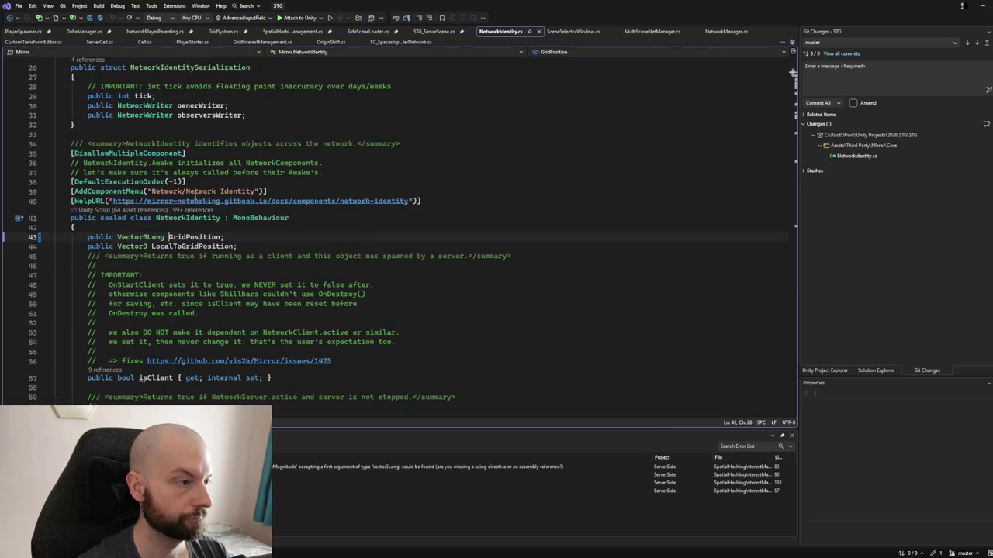
pyautogui.keyDown('ctrl'); pyautogui.click(147, 237); pyautogui.keyUp('ctrl')
pyautogui.scroll(-3, 222, 249)
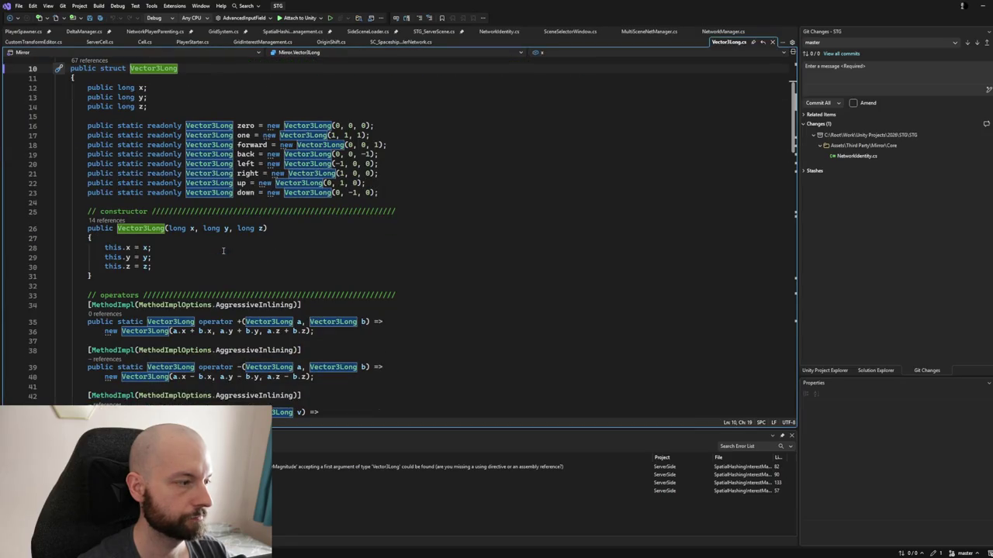
pyautogui.scroll(2, 223, 250)
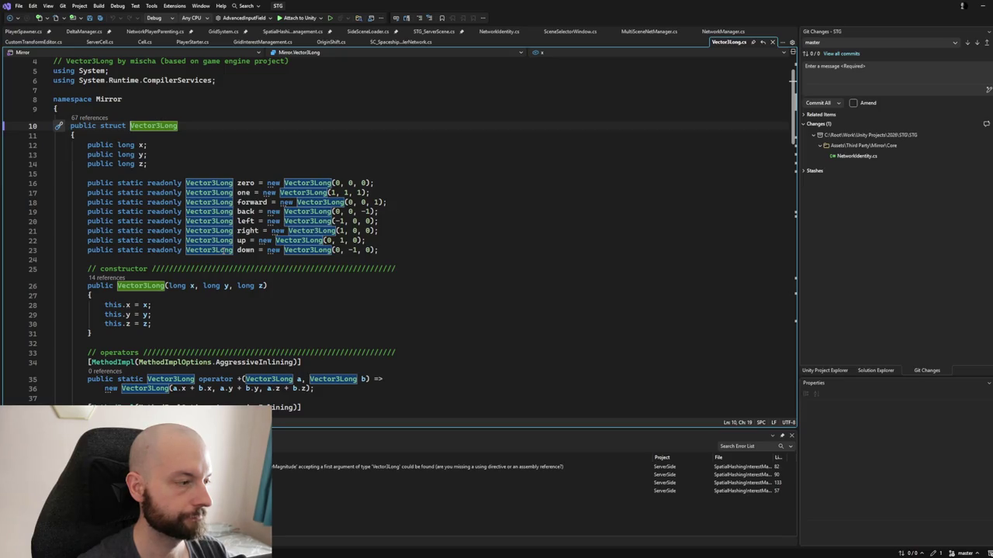
pyautogui.scroll(-13, 222, 250)
pyautogui.scroll(-3, 223, 250)
pyautogui.scroll(-4, 223, 249)
pyautogui.scroll(-8, 222, 250)
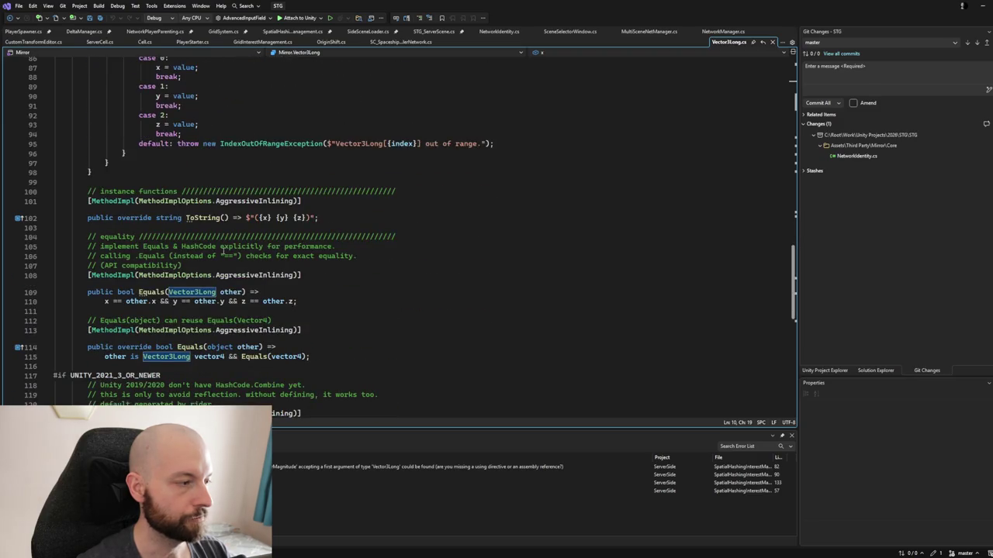
pyautogui.scroll(-3, 223, 249)
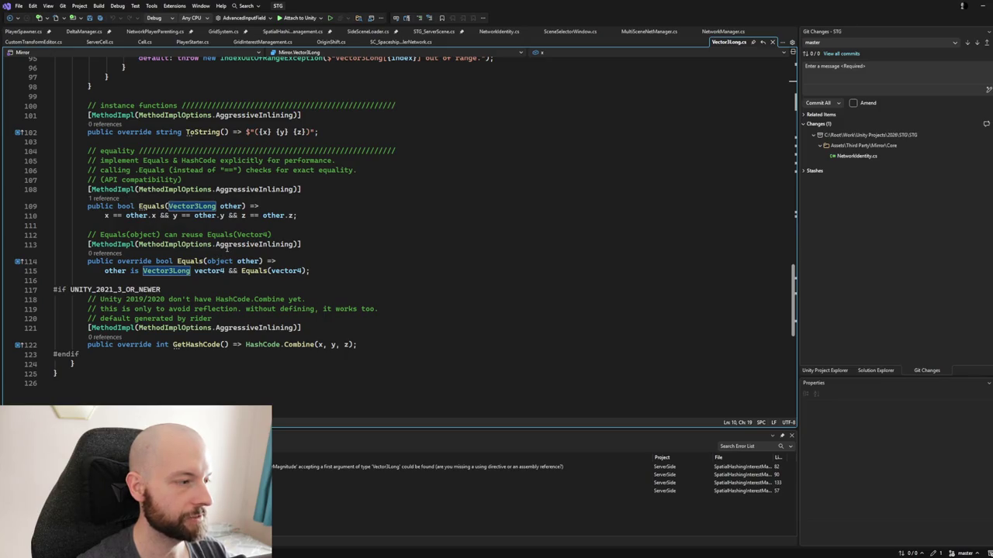
pyautogui.click(226, 246)
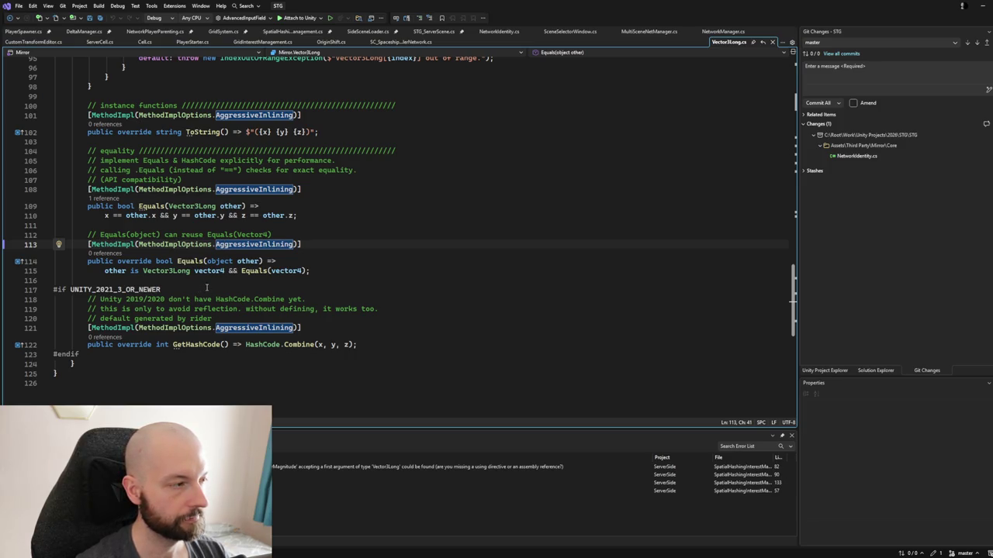
pyautogui.scroll(1, 206, 289)
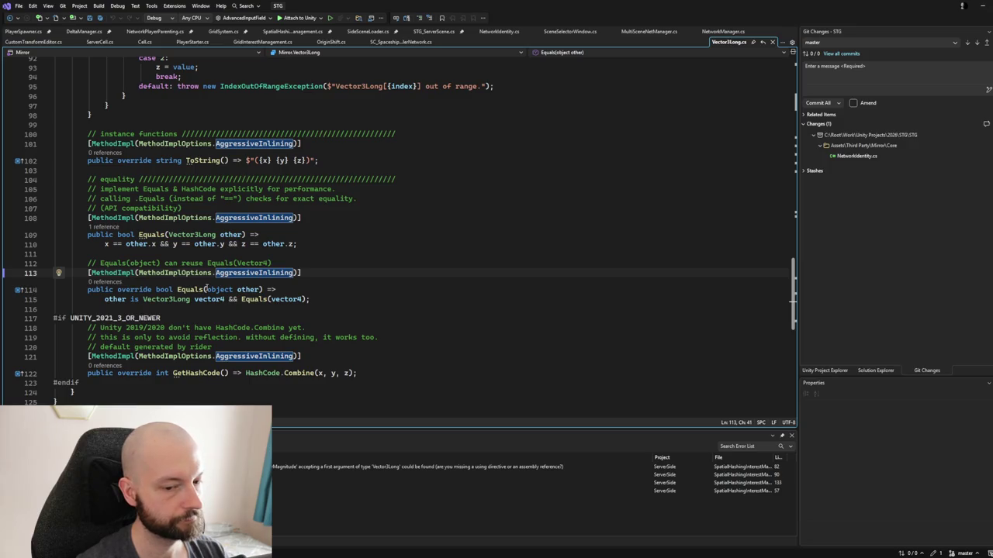
pyautogui.scroll(-1, 206, 288)
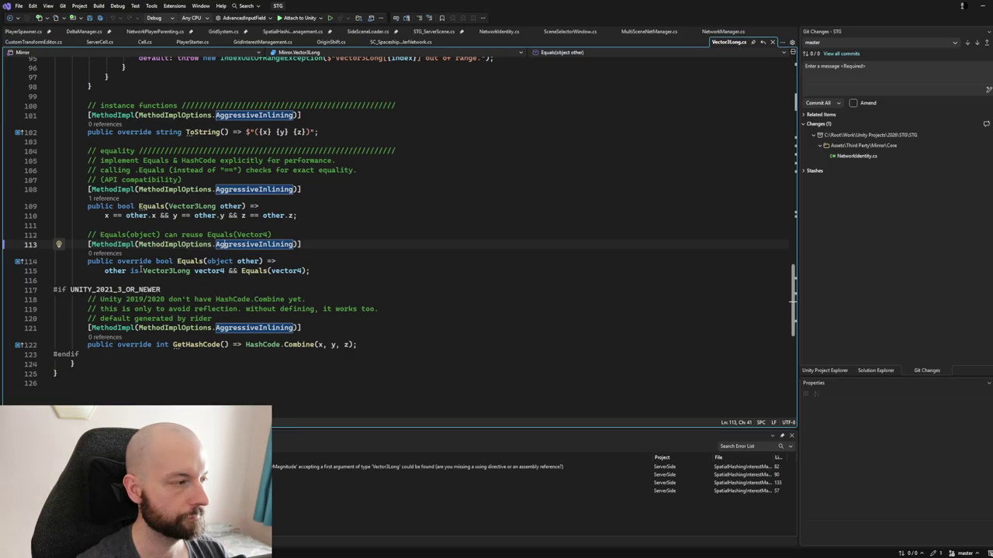
pyautogui.scroll(9, 141, 270)
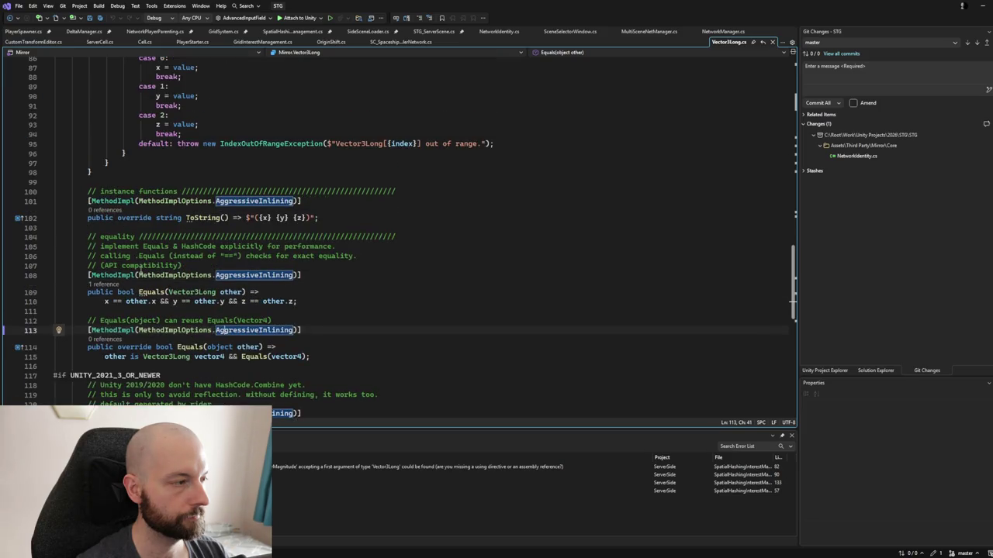
pyautogui.scroll(7, 141, 269)
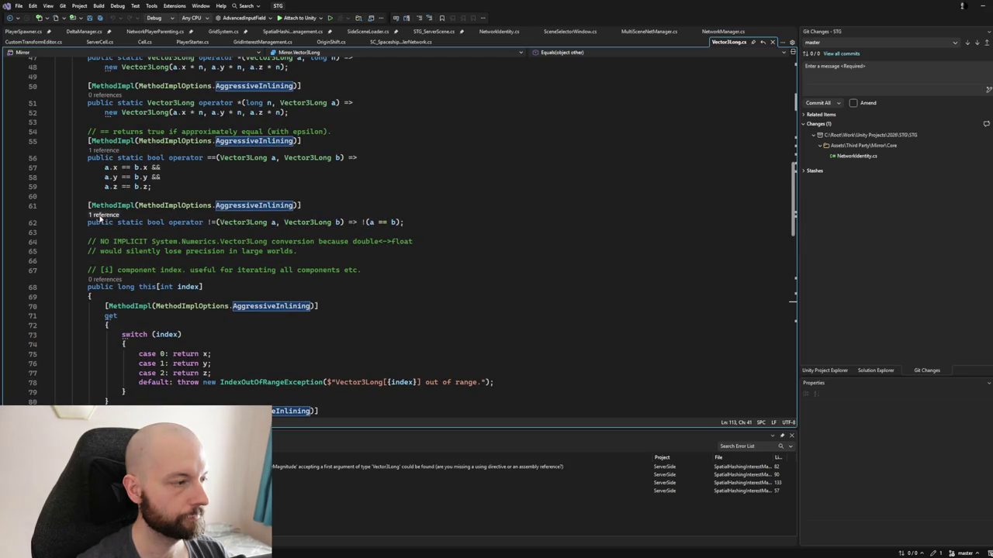
pyautogui.hotkey('ctrl', '-')
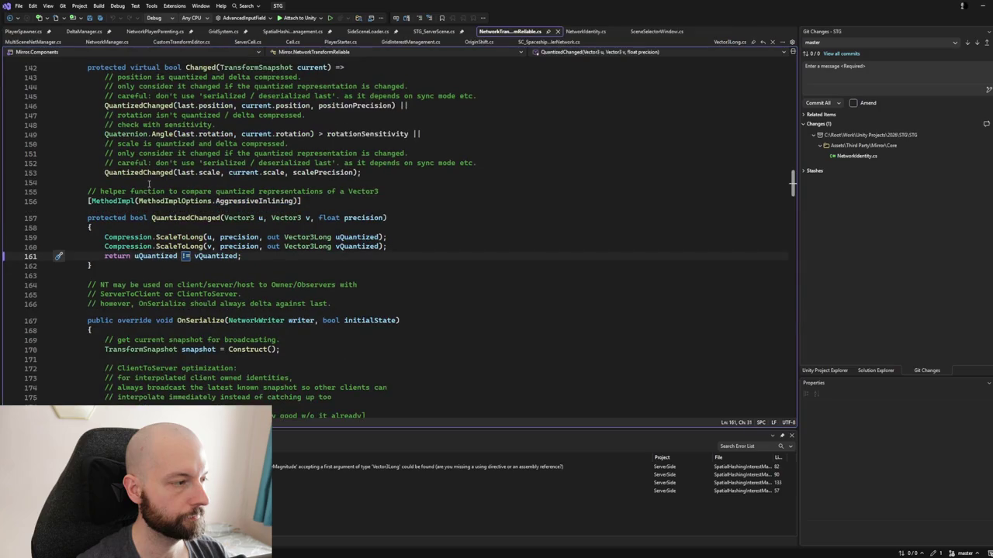
pyautogui.scroll(2, 211, 247)
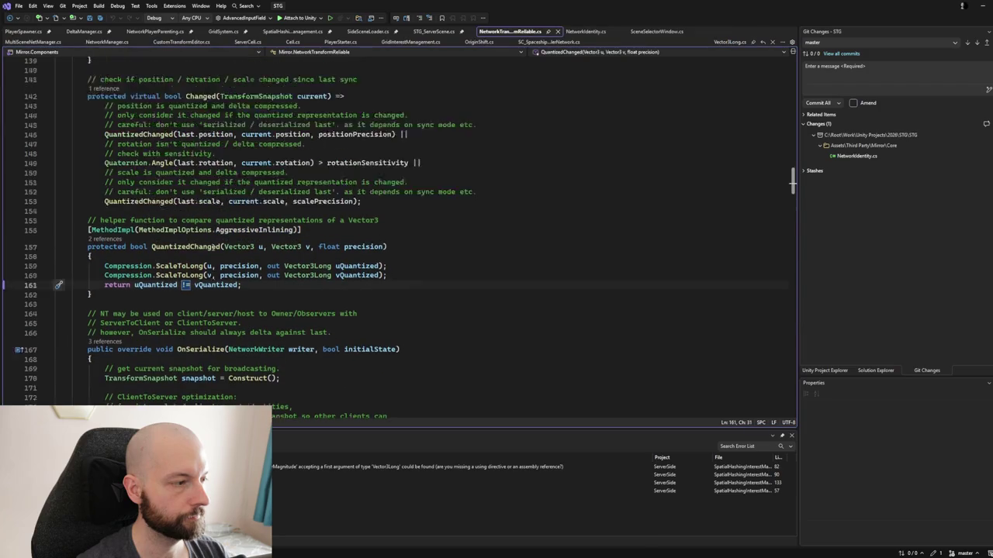
pyautogui.click(12, 18)
pyautogui.scroll(10, 120, 175)
pyautogui.scroll(3, 120, 175)
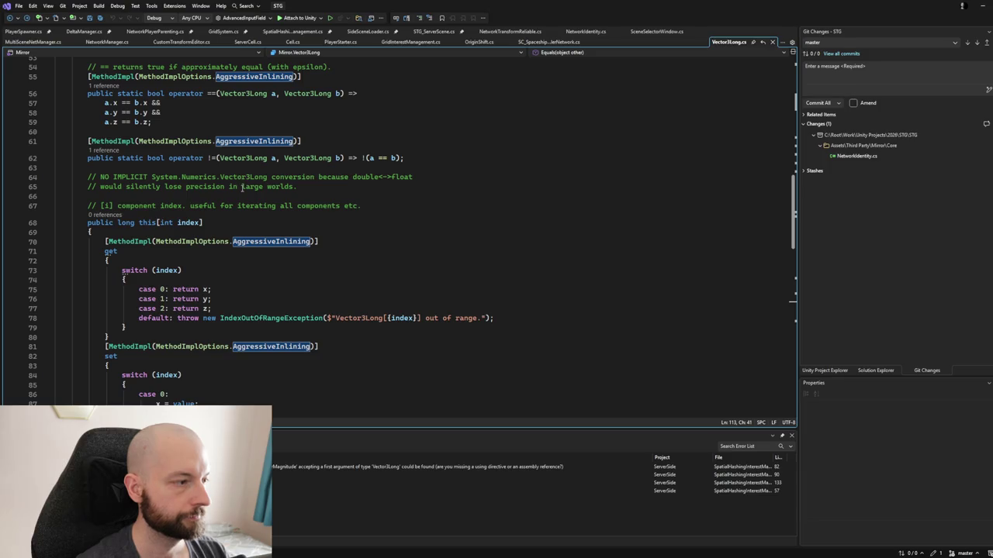
# Copy Mirror Vector3Long's eight direction constants (lines 16–23, zero through down) and show Solution Explorer.
pyautogui.scroll(2, 242, 188)
pyautogui.scroll(7, 242, 188)
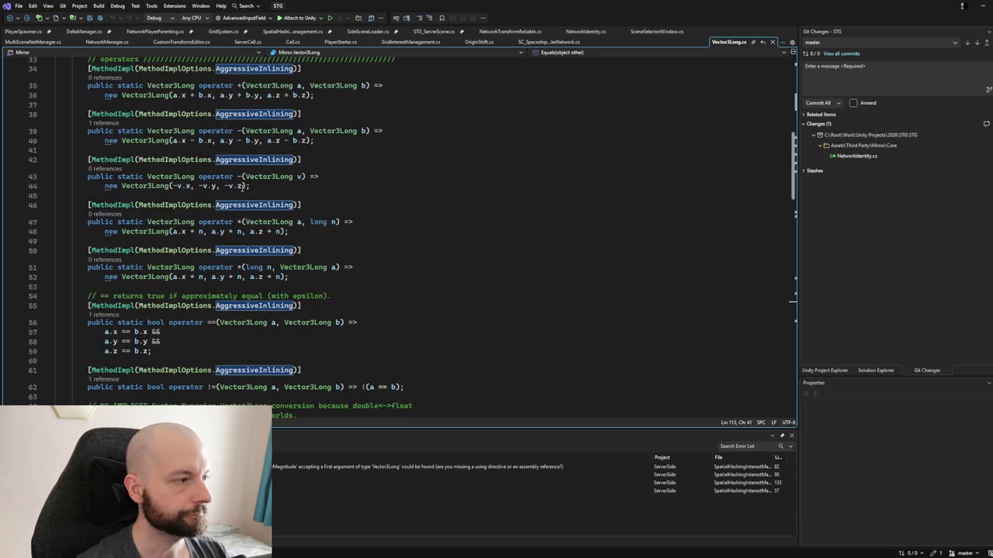
pyautogui.scroll(1, 242, 189)
pyautogui.scroll(3, 235, 190)
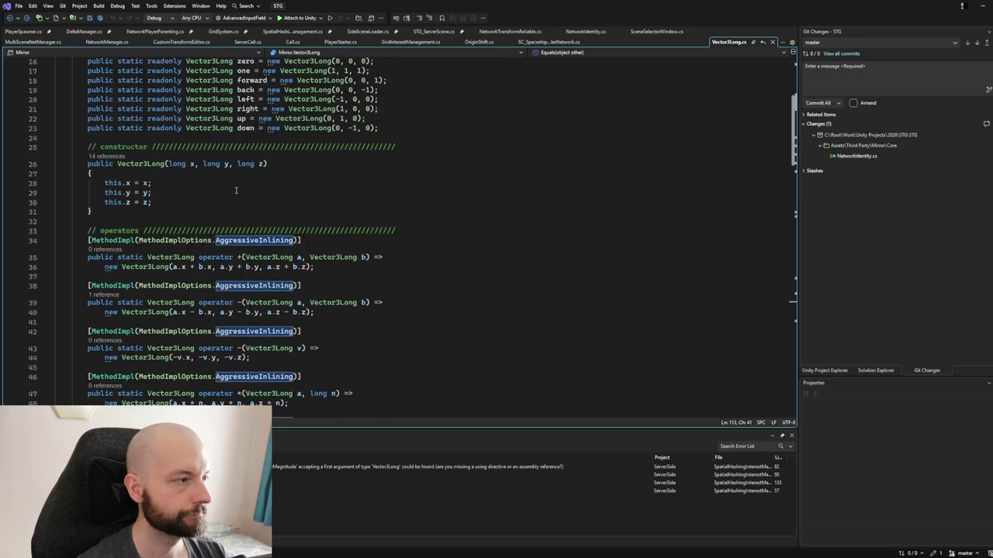
pyautogui.scroll(2, 235, 190)
pyautogui.scroll(3, 236, 190)
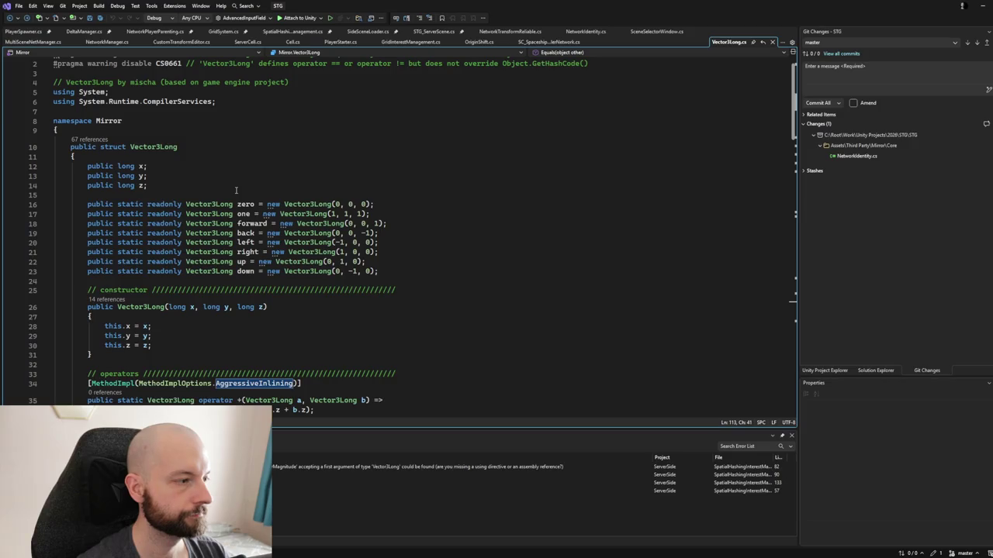
pyautogui.moveTo(87, 205)
pyautogui.mouseDown()
pyautogui.moveTo(380, 246)
pyautogui.moveTo(391, 271)
pyautogui.mouseUp()
pyautogui.hotkey('ctrl', 'c')
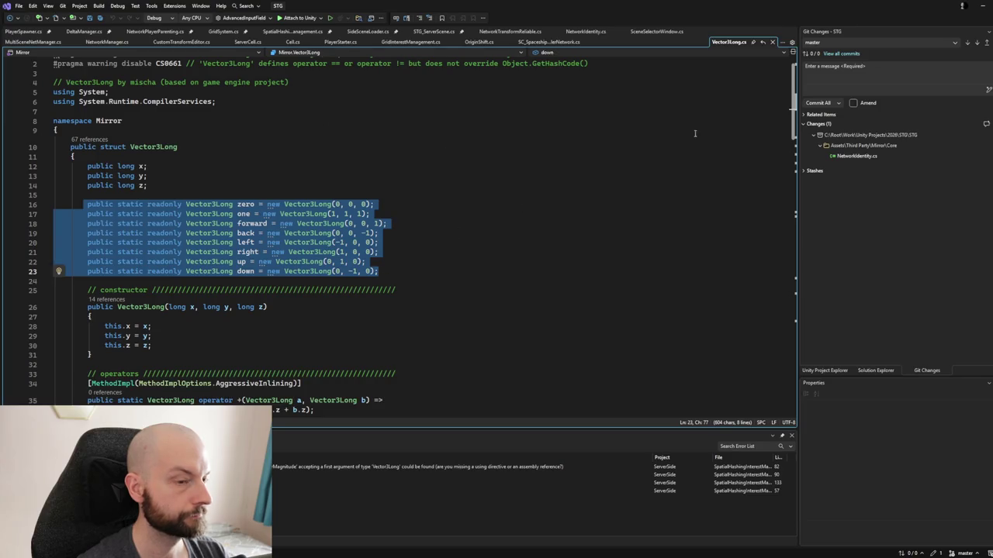
pyautogui.click(875, 370)
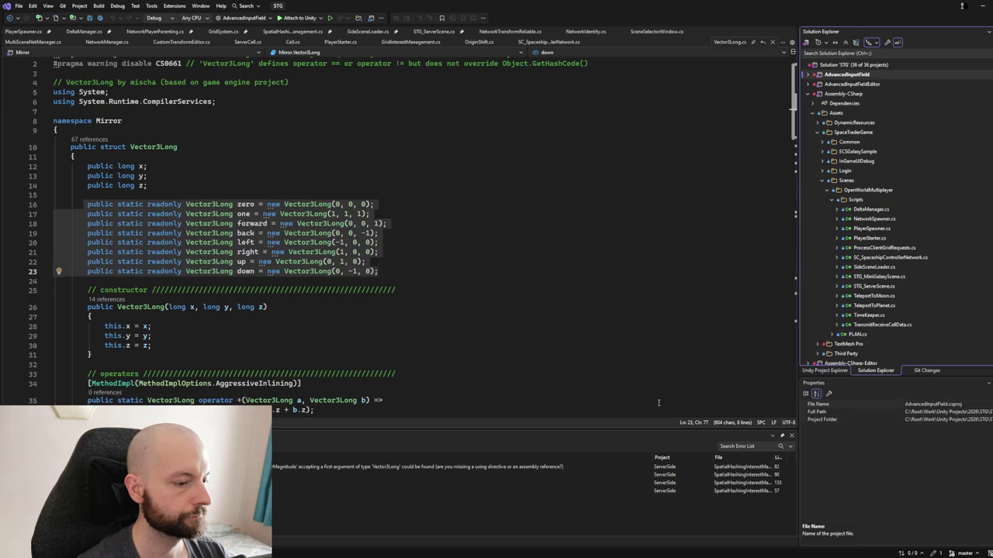
# Find and open GridManager.cs via the 'gridma' search, then jump to GS.Core's Vector3Long definition.
pyautogui.click(860, 53)
pyautogui.write('grid')
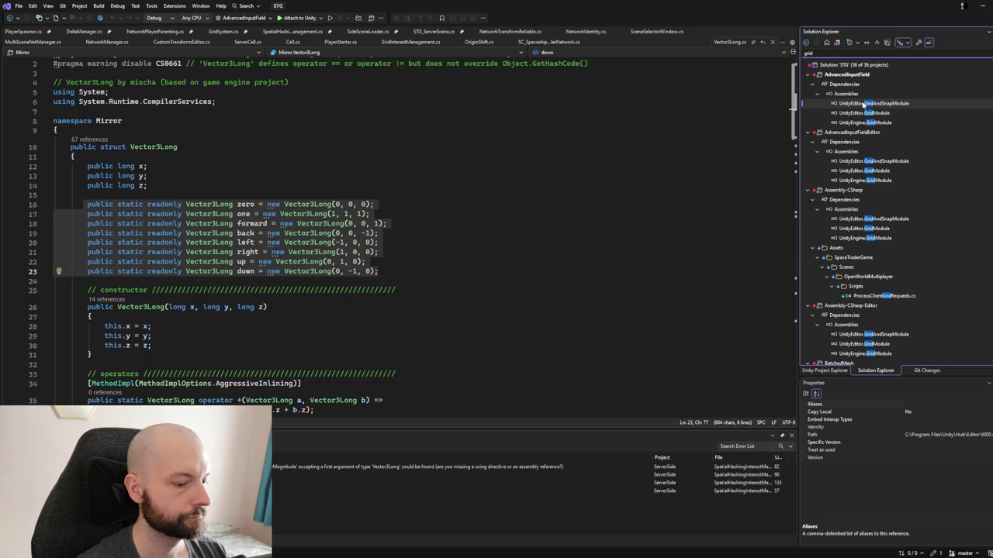
pyautogui.write('ma')
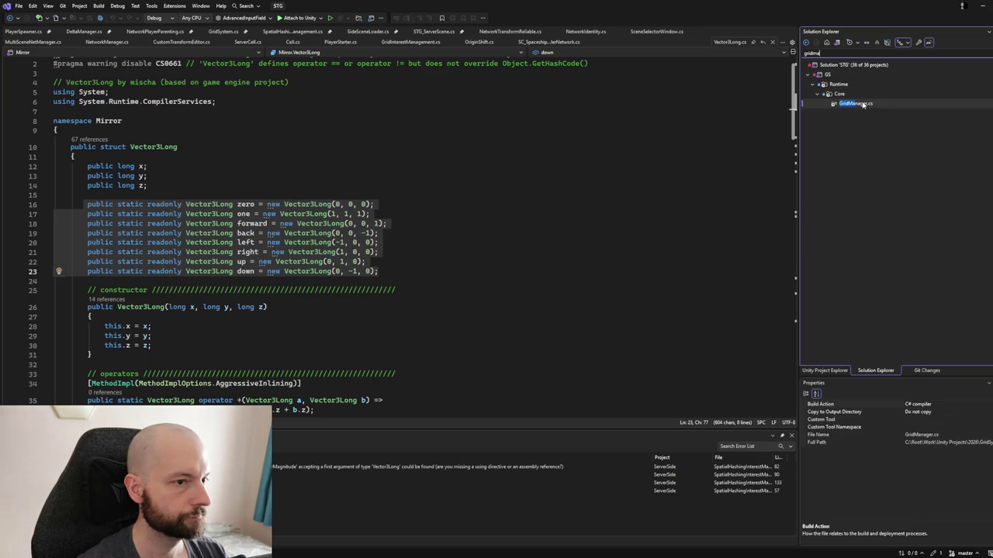
pyautogui.doubleClick(854, 103)
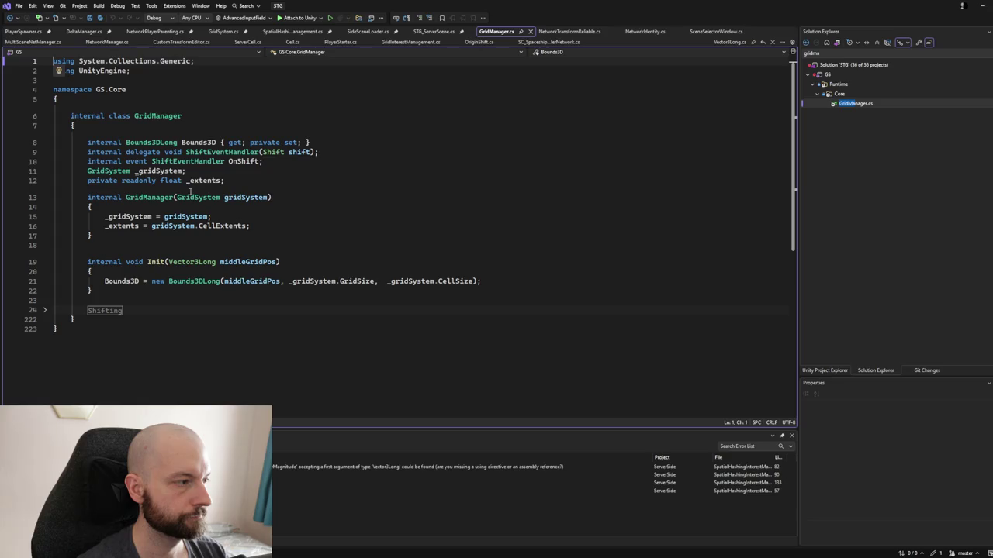
pyautogui.keyDown('ctrl'); pyautogui.click(196, 262); pyautogui.keyUp('ctrl')
# Paste the direction constants at line 39, delete the duplicate zero and one fields, and open the line-57 error.
pyautogui.scroll(-5, 216, 223)
pyautogui.scroll(-1, 217, 223)
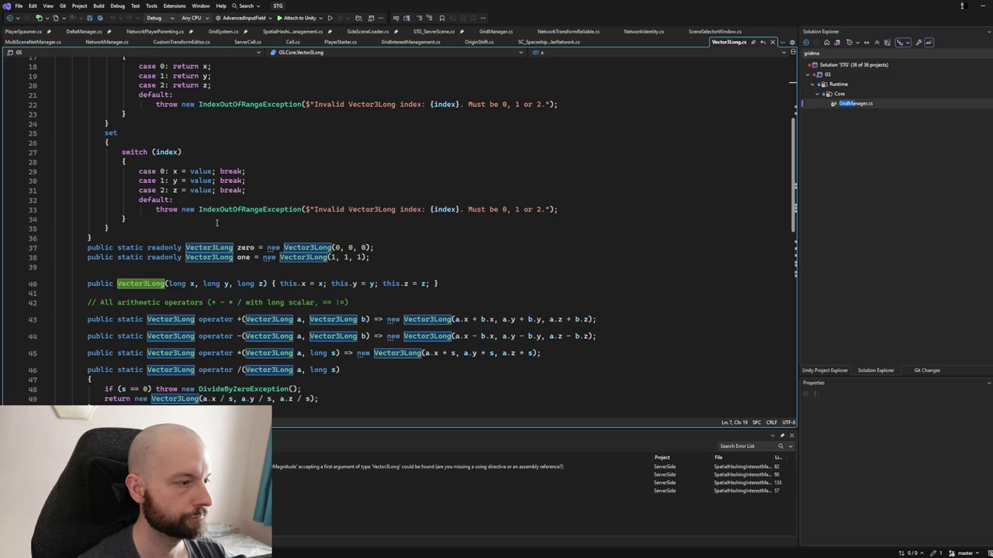
pyautogui.scroll(-2, 216, 224)
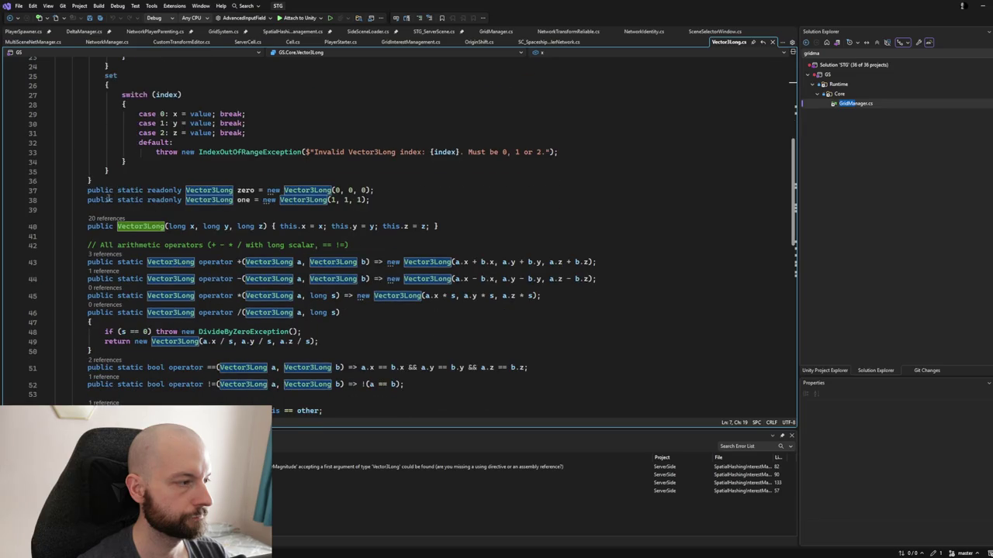
pyautogui.click(144, 209)
pyautogui.hotkey('ctrl', 'v')
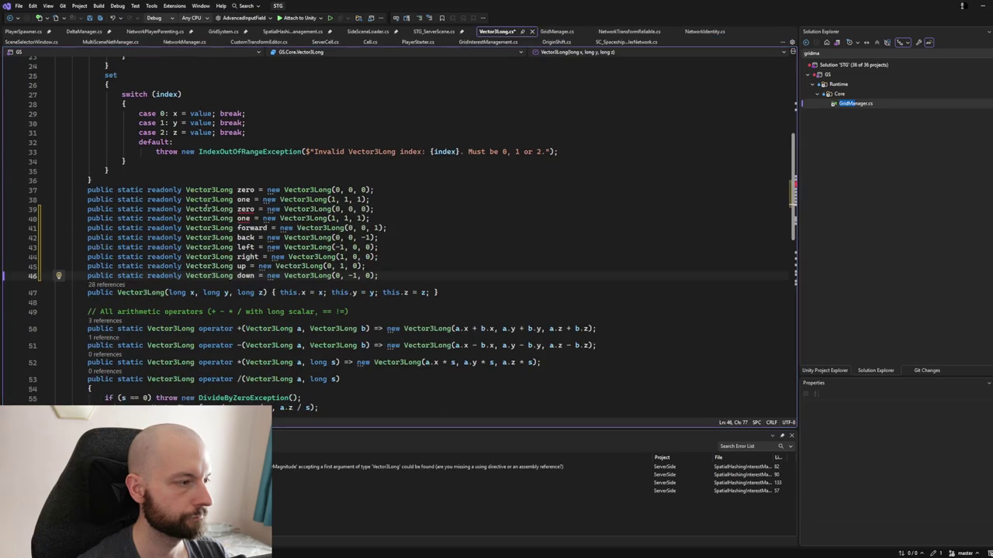
pyautogui.moveTo(369, 200); pyautogui.dragTo(384, 185)
pyautogui.press('Delete')
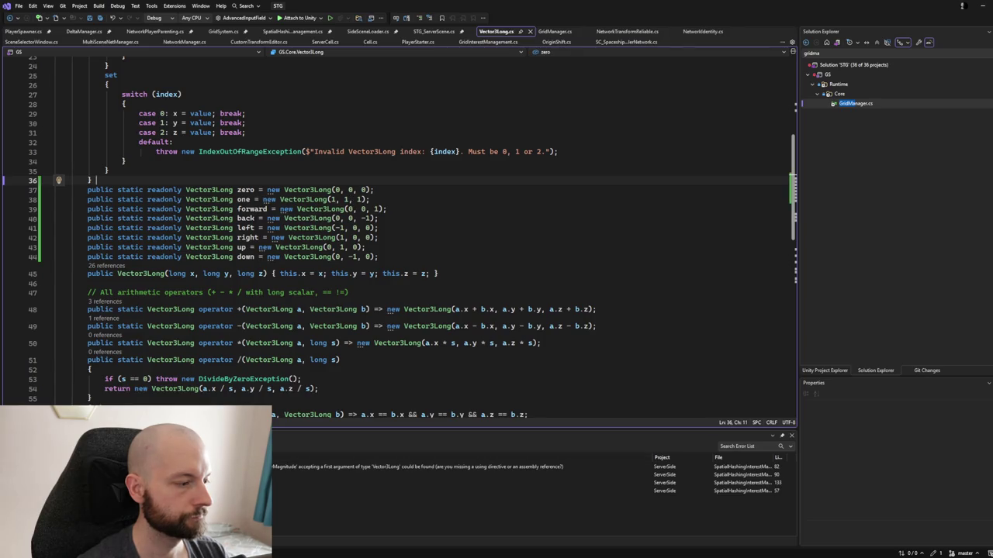
pyautogui.doubleClick(665, 491)
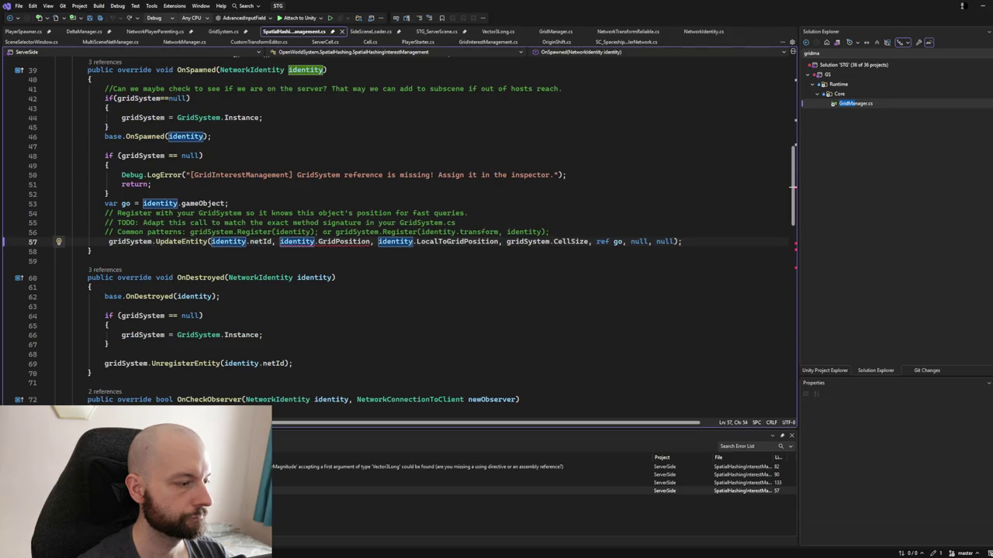
# From the line-133 error, follow the grid field to its Grid3D<NetworkConnectionToClient> type definition.
pyautogui.doubleClick(664, 483)
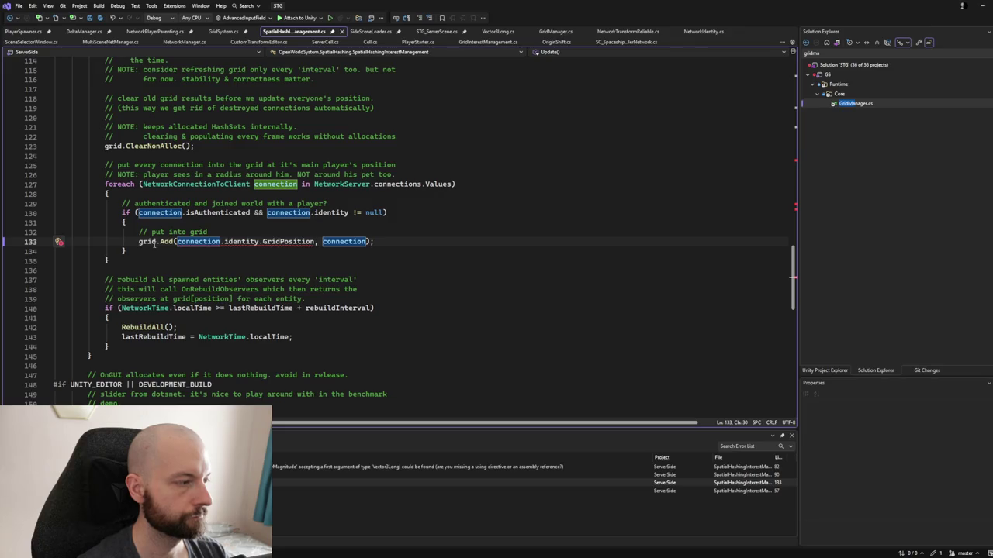
pyautogui.keyDown('ctrl'); pyautogui.click(155, 243); pyautogui.keyUp('ctrl')
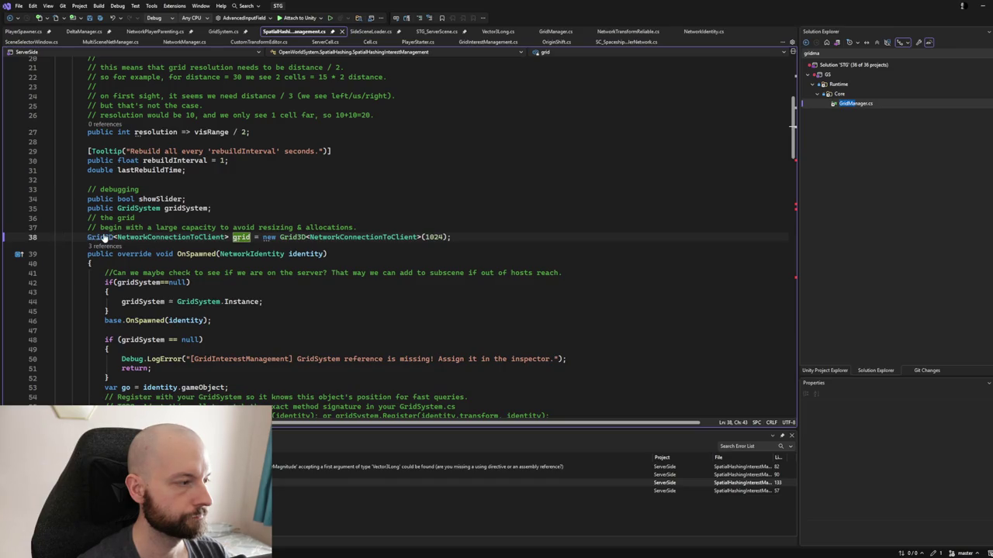
pyautogui.keyDown('ctrl'); pyautogui.click(105, 237); pyautogui.keyUp('ctrl')
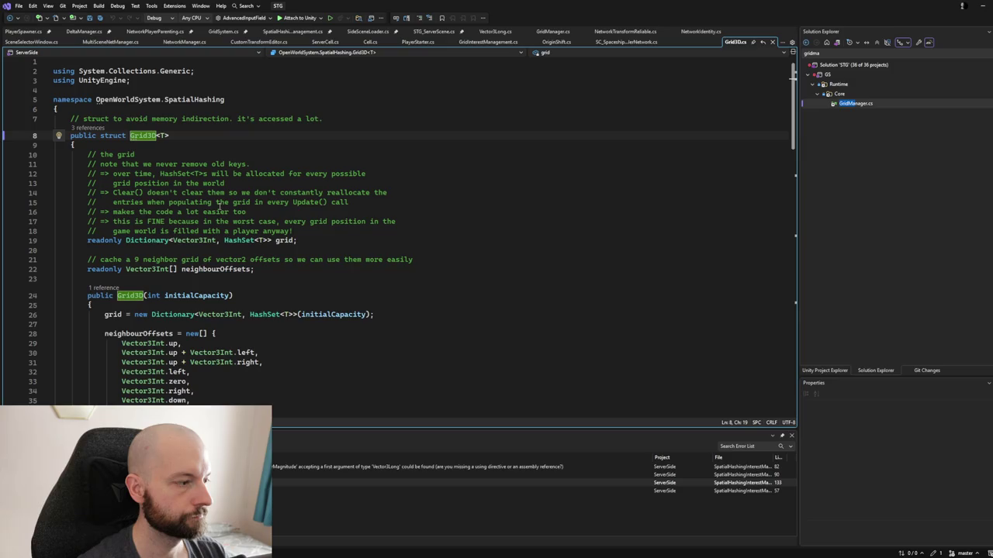
# Change the line 26 dictionary key type to Vector3Long and copy the new type name.
pyautogui.click(227, 309)
pyautogui.doubleClick(225, 312)
pyautogui.write('Ve')
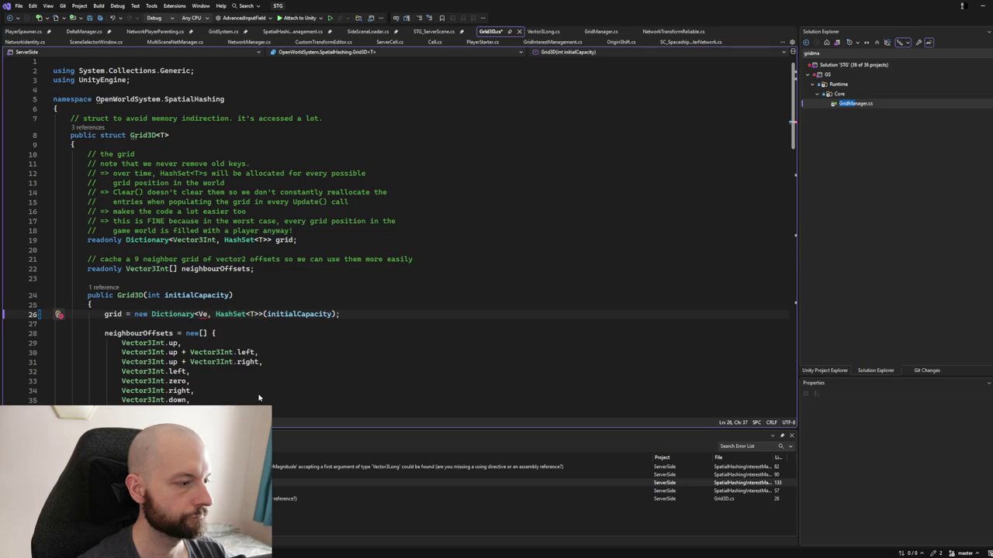
pyautogui.write('ctor')
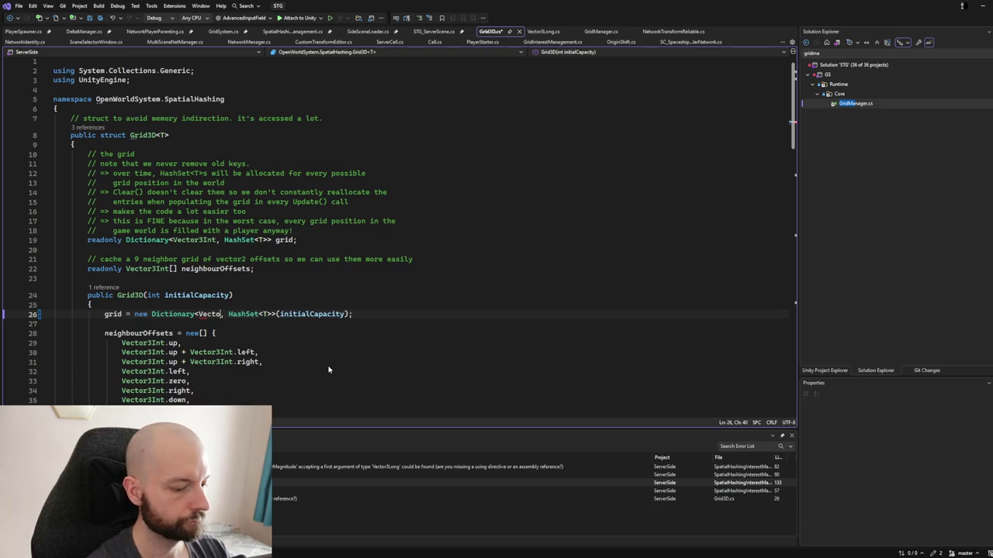
pyautogui.write('3Lo')
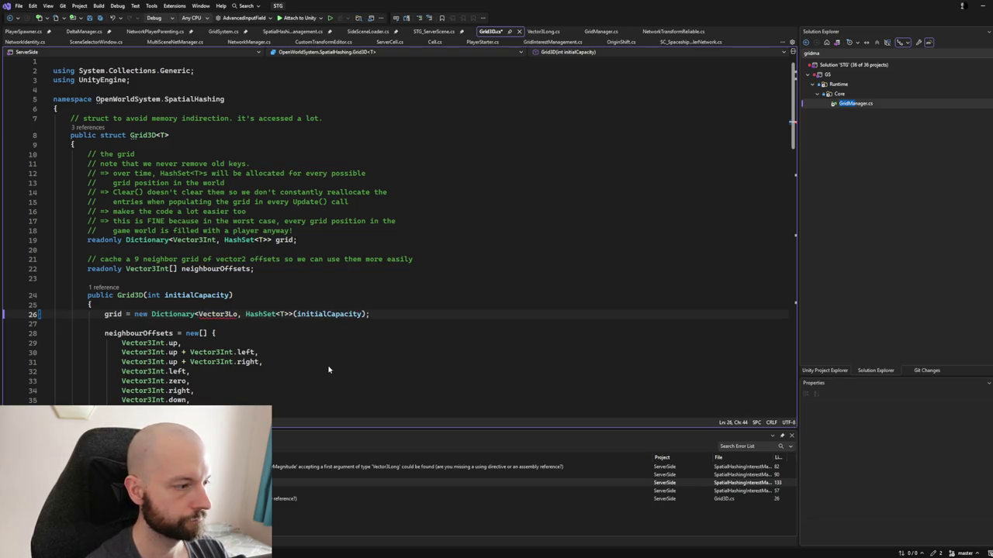
pyautogui.press('Tab')
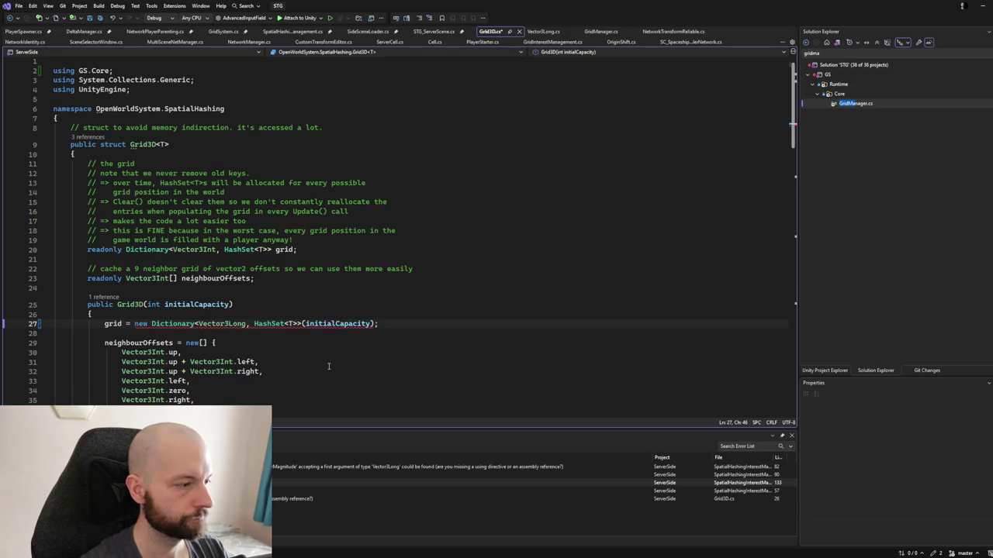
pyautogui.hotkey('ctrl', 'w')
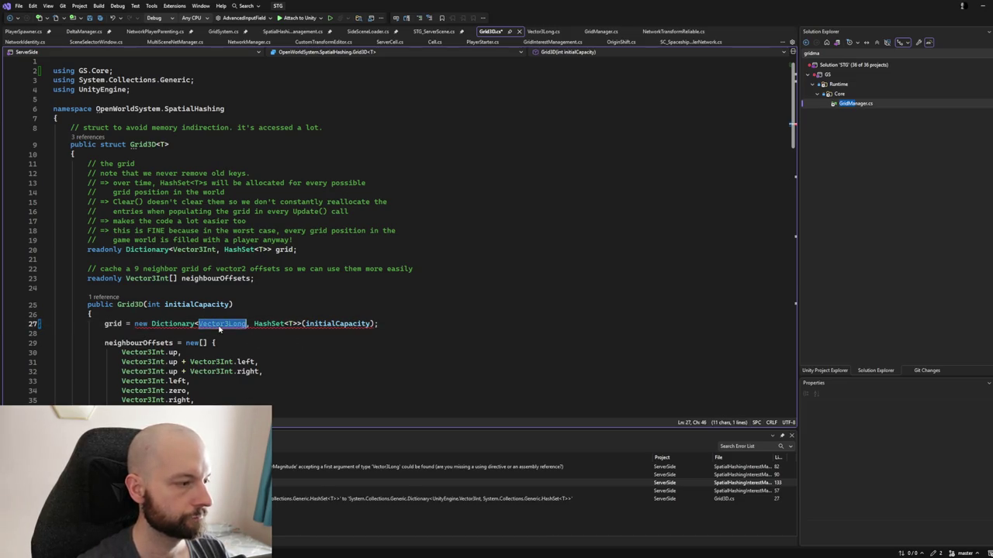
pyautogui.hotkey('ctrl', 'c')
# Replace every Vector3Int on line 20 and neighbour-offset lines 30–33 with Vector3Long.
pyautogui.doubleClick(191, 250)
pyautogui.hotkey('ctrl', 'v')
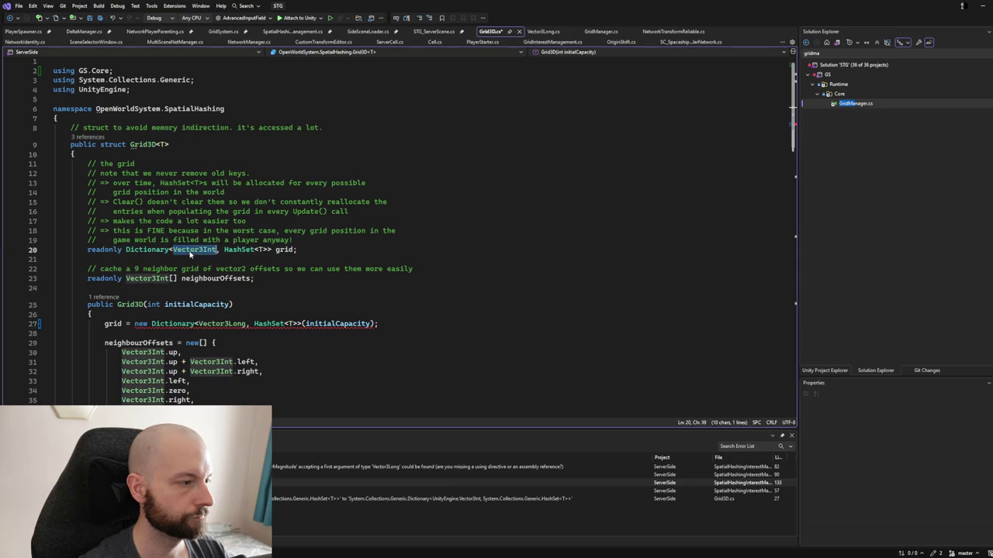
pyautogui.scroll(-4, 141, 248)
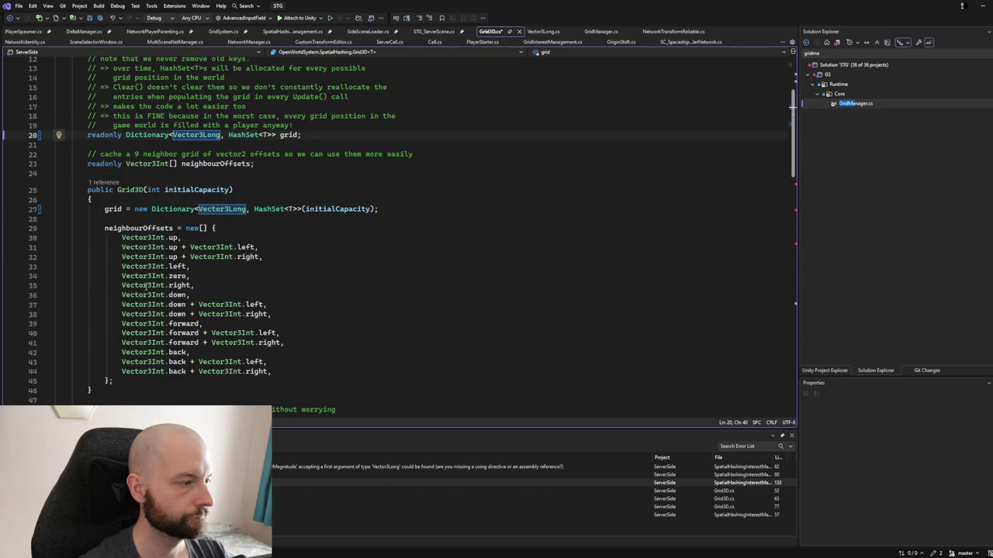
pyautogui.doubleClick(141, 238)
pyautogui.hotkey('ctrl', 'v')
pyautogui.doubleClick(142, 247)
pyautogui.hotkey('ctrl', 'v')
pyautogui.doubleClick(214, 247)
pyautogui.hotkey('ctrl', 'v')
pyautogui.doubleClick(204, 258)
pyautogui.hotkey('ctrl', 'v')
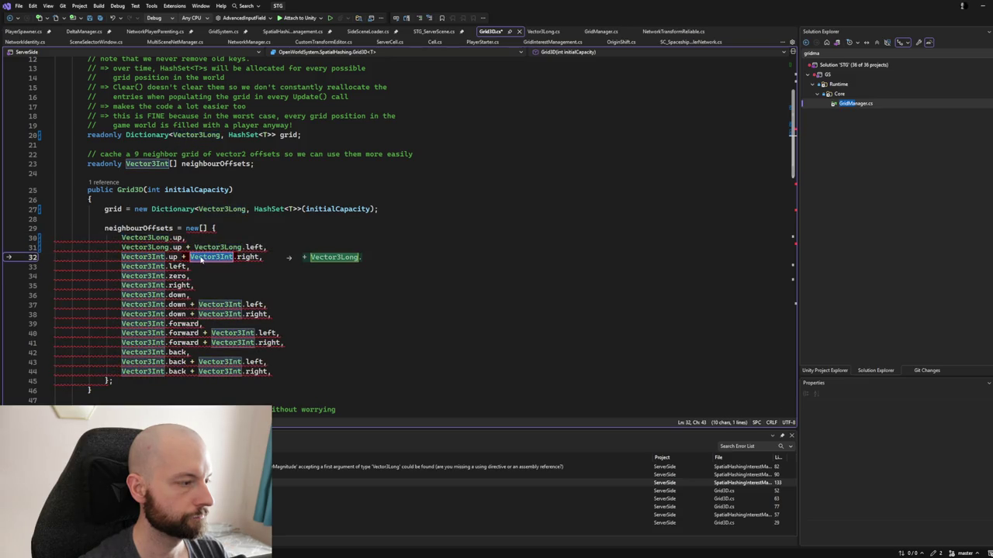
pyautogui.doubleClick(141, 257)
pyautogui.hotkey('ctrl', 'v')
pyautogui.doubleClick(142, 266)
pyautogui.hotkey('ctrl', 'v')
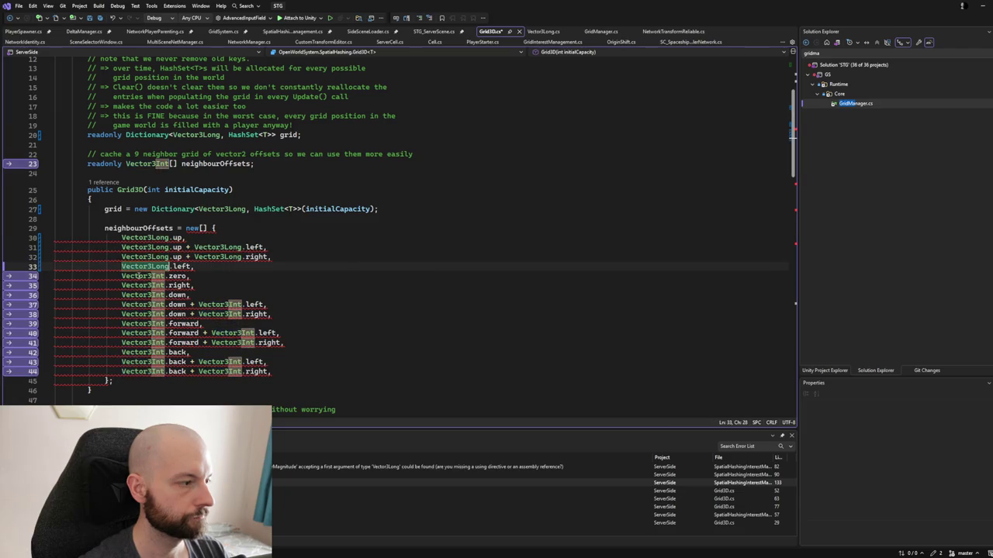
# Accept Copilot's Vector3Long conversion of the remaining offsets and foreach loop, save Grid3D.cs, and open the grid.Add error.
pyautogui.hotkey('ctrl', '-')
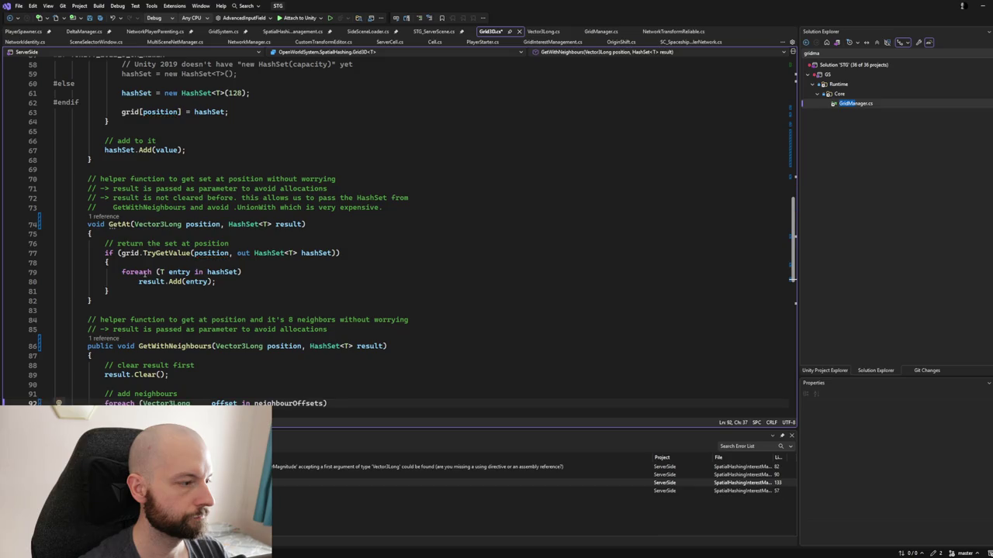
pyautogui.press('Tab')
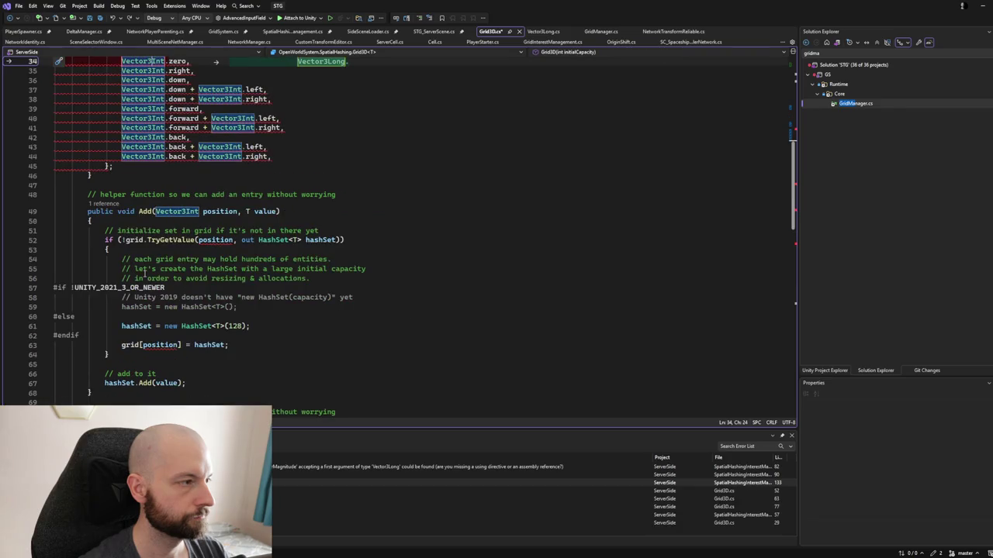
pyautogui.press('Tab')
pyautogui.press('Tab')
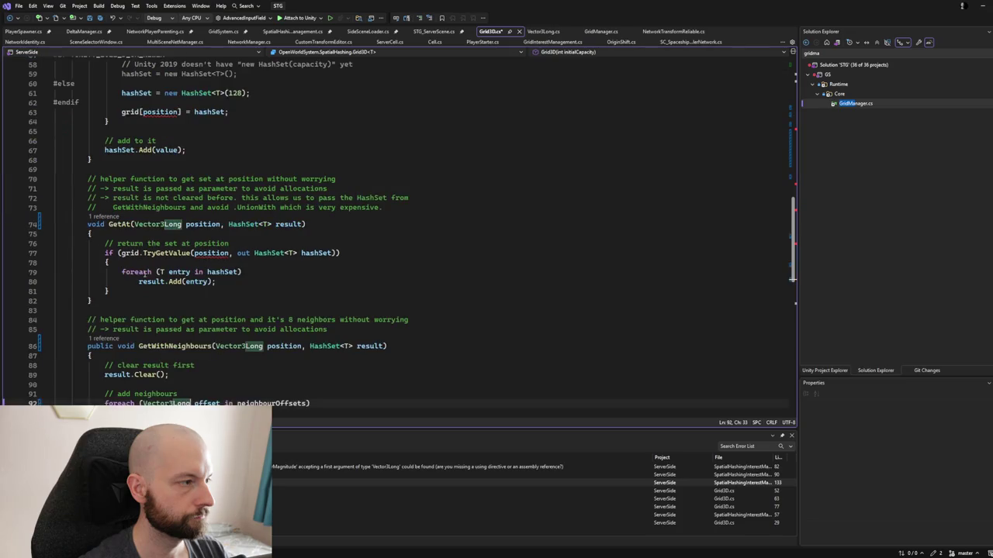
pyautogui.scroll(8, 140, 273)
pyautogui.scroll(-7, 144, 274)
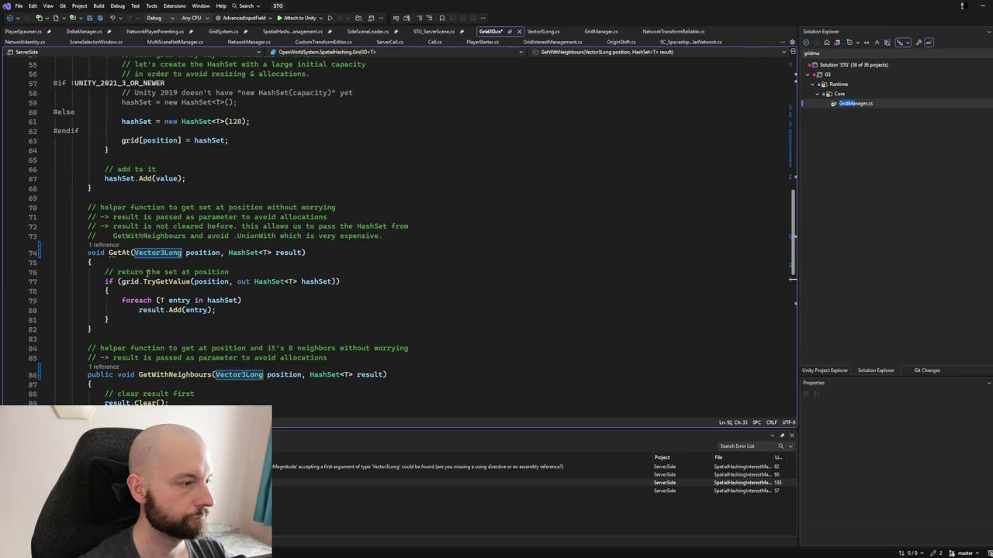
pyautogui.scroll(-2, 146, 273)
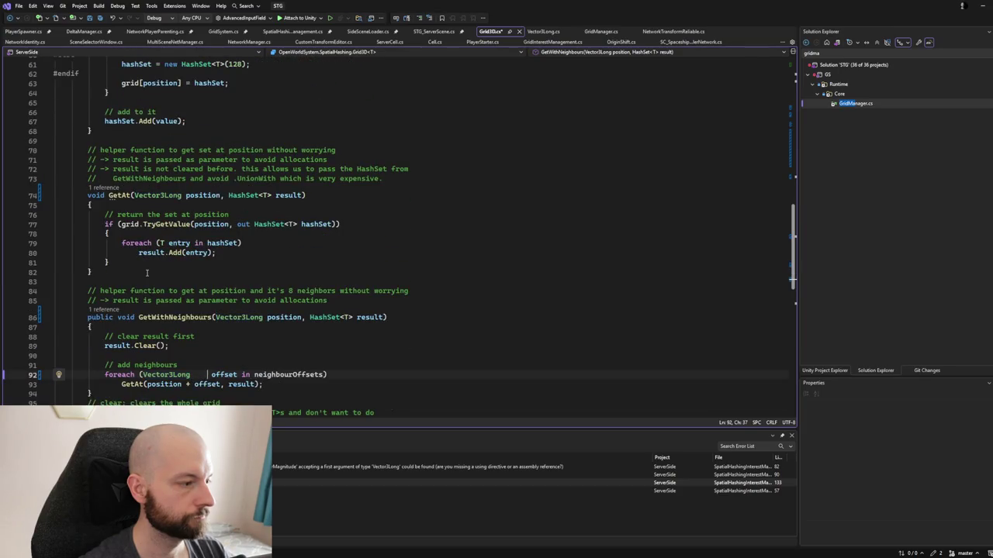
pyautogui.scroll(-8, 147, 273)
pyautogui.scroll(7, 147, 273)
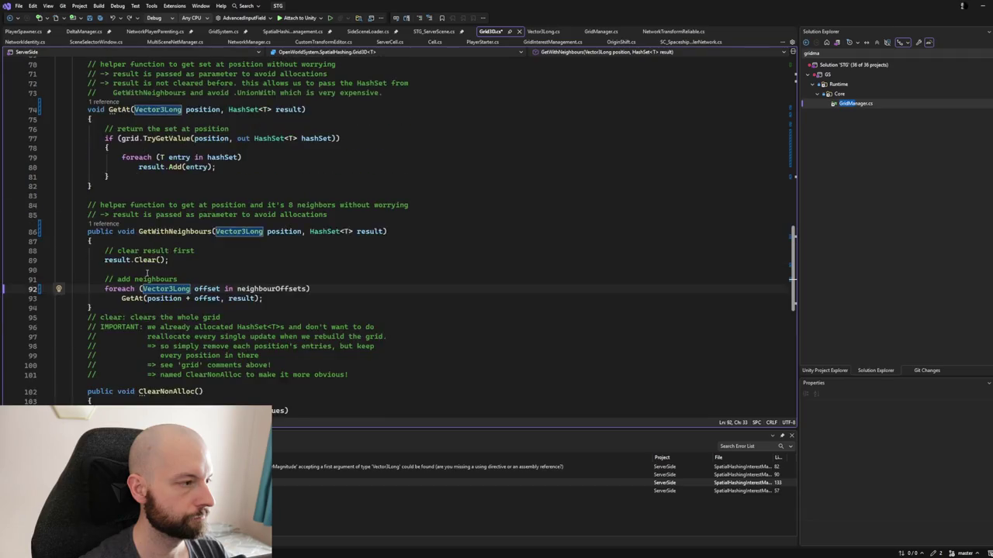
pyautogui.click(98, 18)
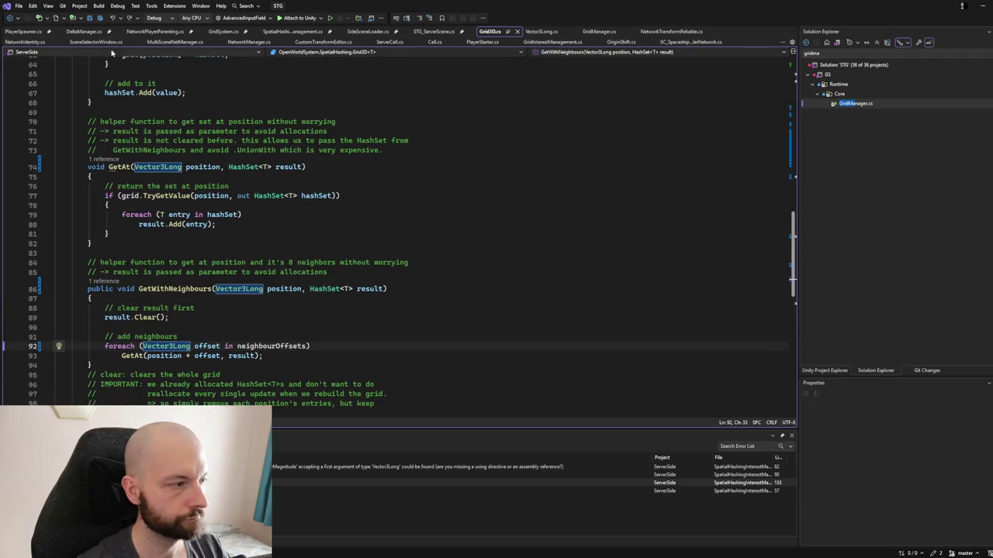
pyautogui.scroll(9, 158, 389)
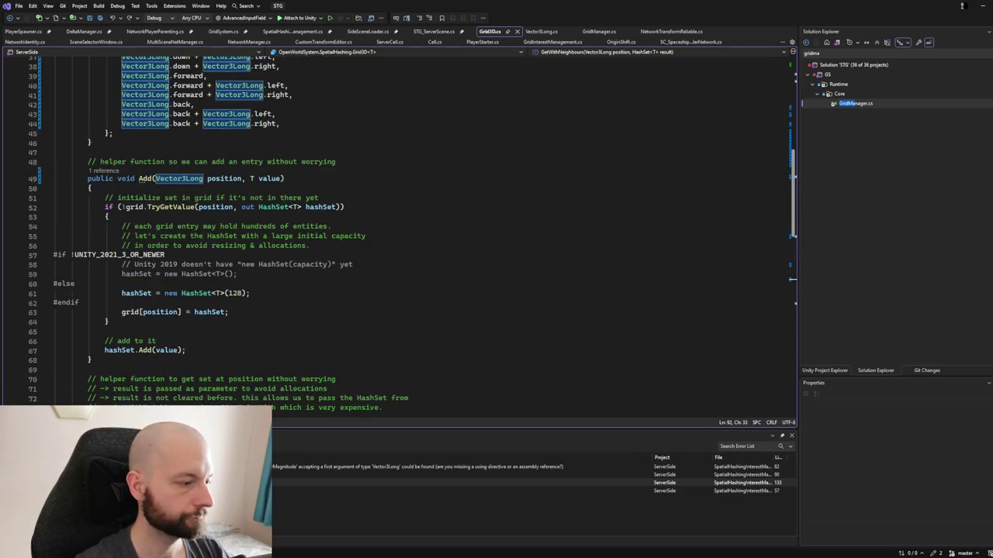
pyautogui.hotkey('ctrl', '-')
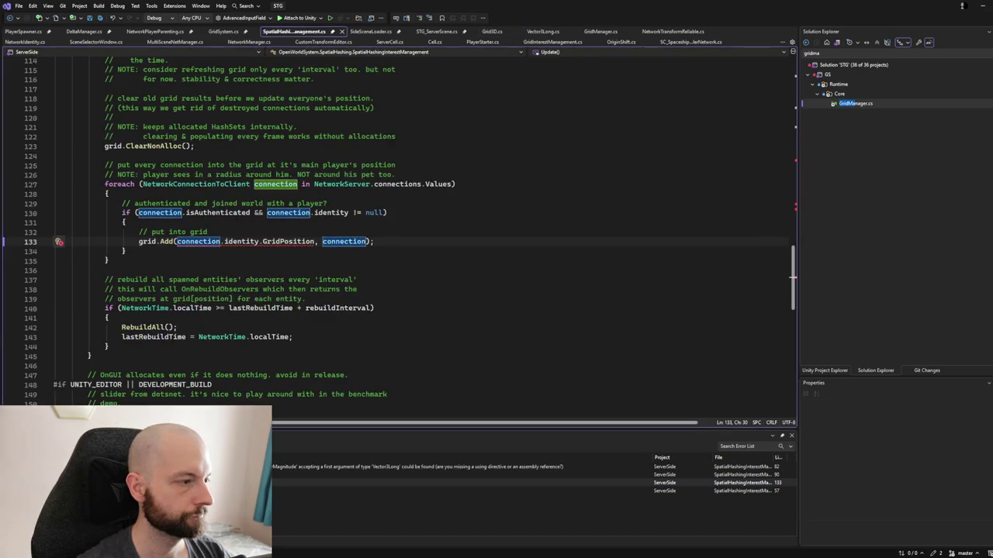
# Step through the GetWithNeighbours error (line 90) and sqrMagnitude error (line 82), then go to GridPosition's definition.
pyautogui.hotkey('shift', 'F8')
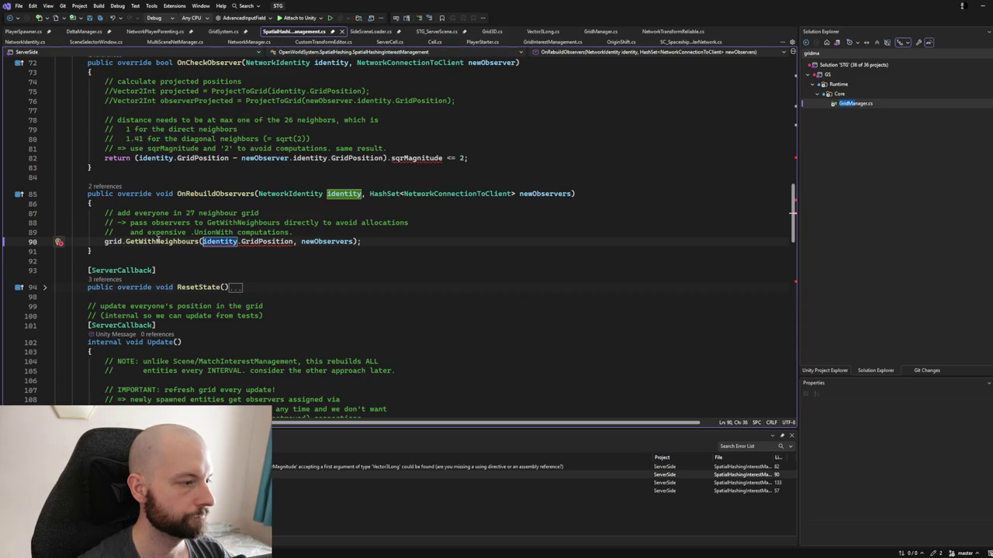
pyautogui.hotkey('alt', 'pageup')
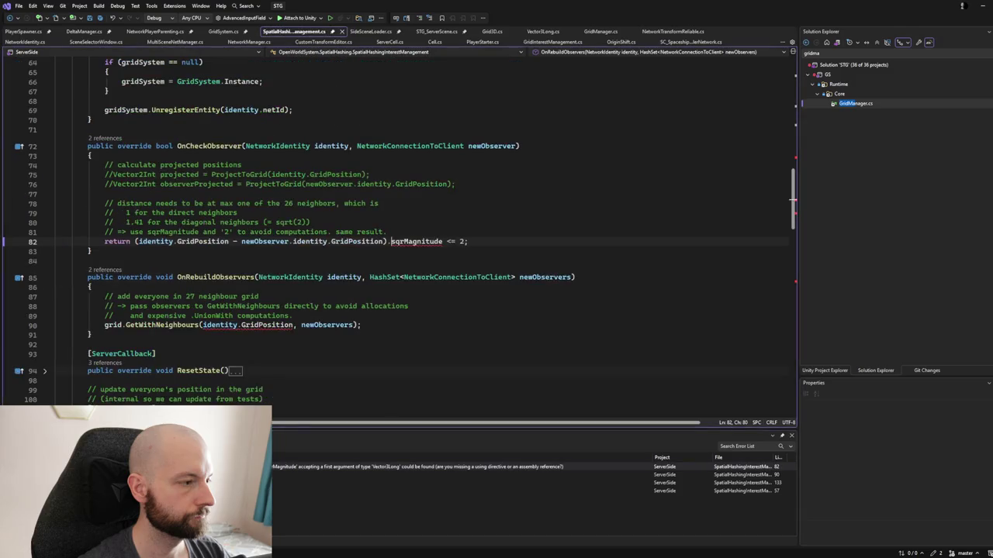
pyautogui.scroll(3, 334, 266)
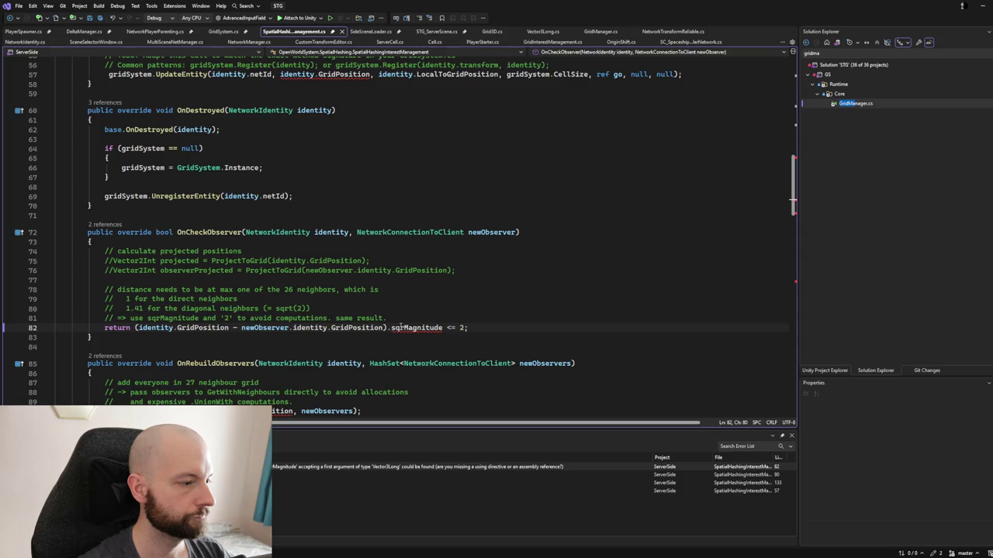
pyautogui.keyDown('ctrl'); pyautogui.click(347, 328); pyautogui.keyUp('ctrl')
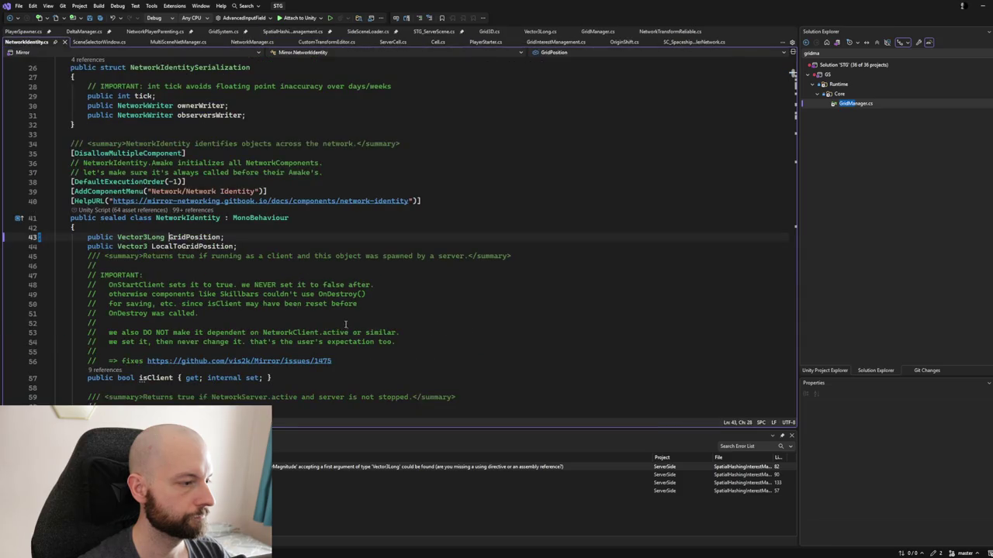
# Qualify GridPosition's type on line 43 as GS.Core.Vector3Long, then view Vector3Long.cs.
pyautogui.click(117, 237)
pyautogui.write('GS')
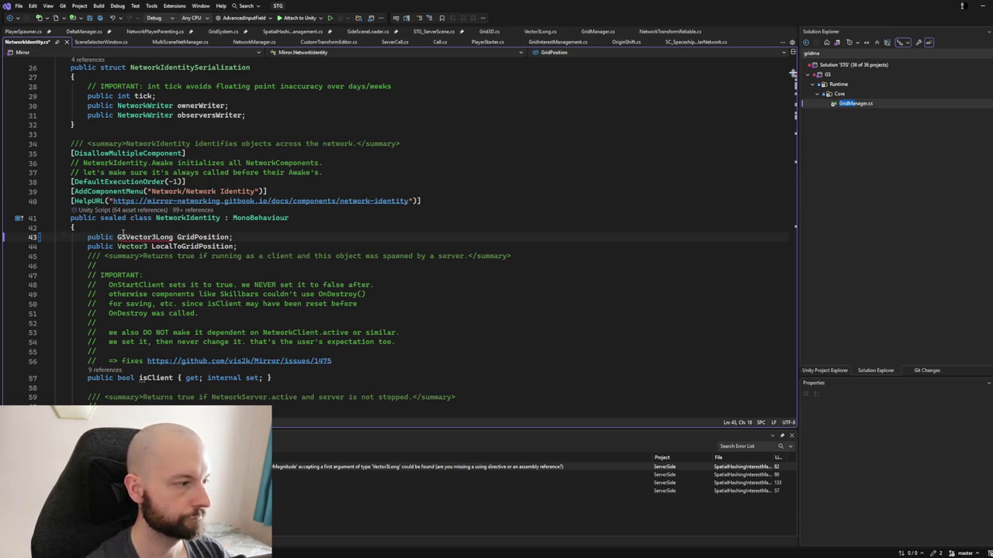
pyautogui.write('.Core.')
pyautogui.press('BackSpace')
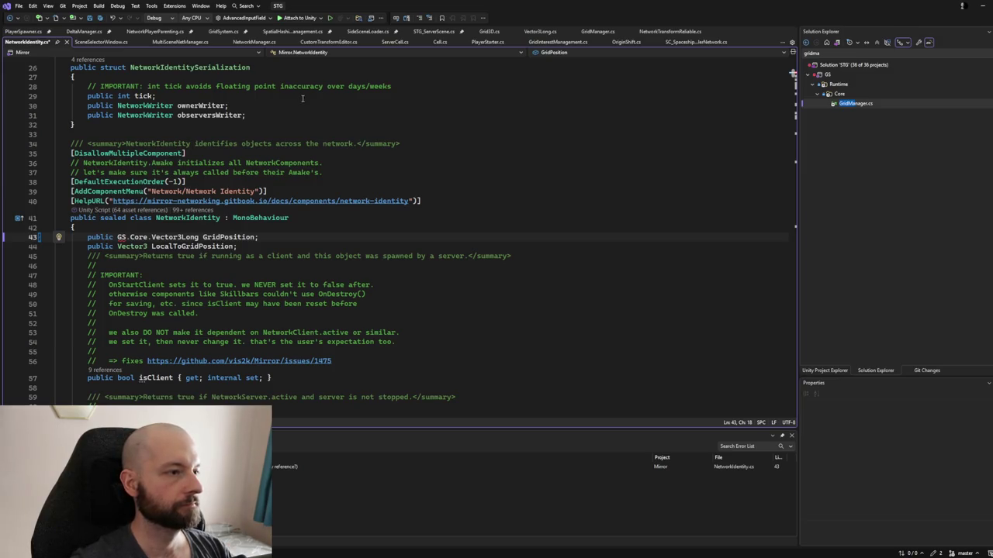
pyautogui.click(541, 31)
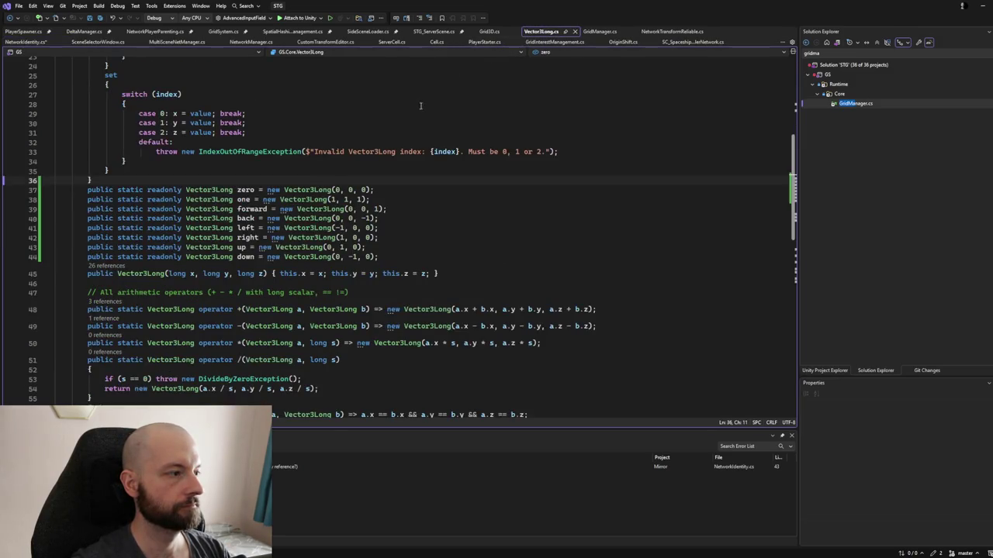
# Return from Vector3Long.cs to NetworkIdentity.cs's GridPosition line and save all edited files.
pyautogui.scroll(8, 369, 211)
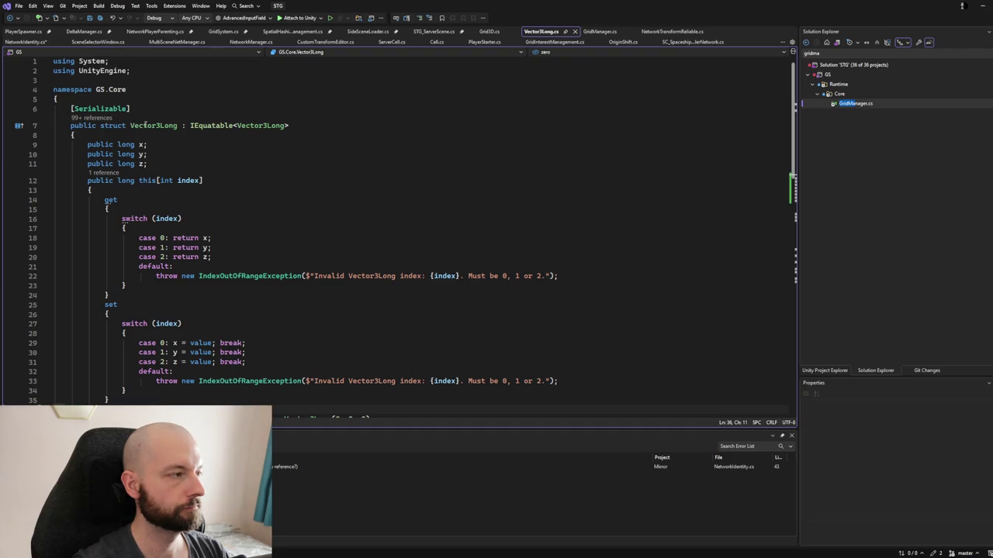
pyautogui.click(10, 17)
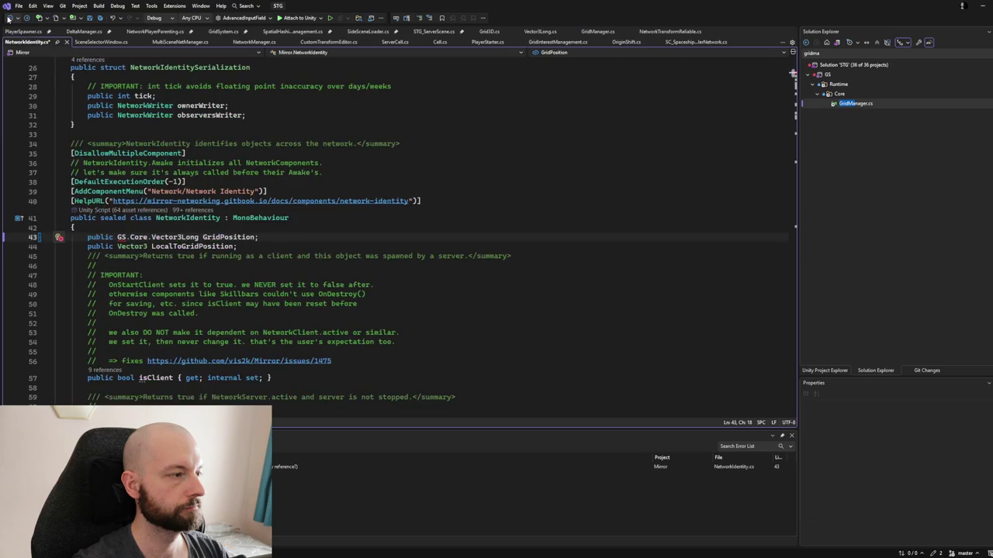
pyautogui.click(147, 238)
pyautogui.click(100, 18)
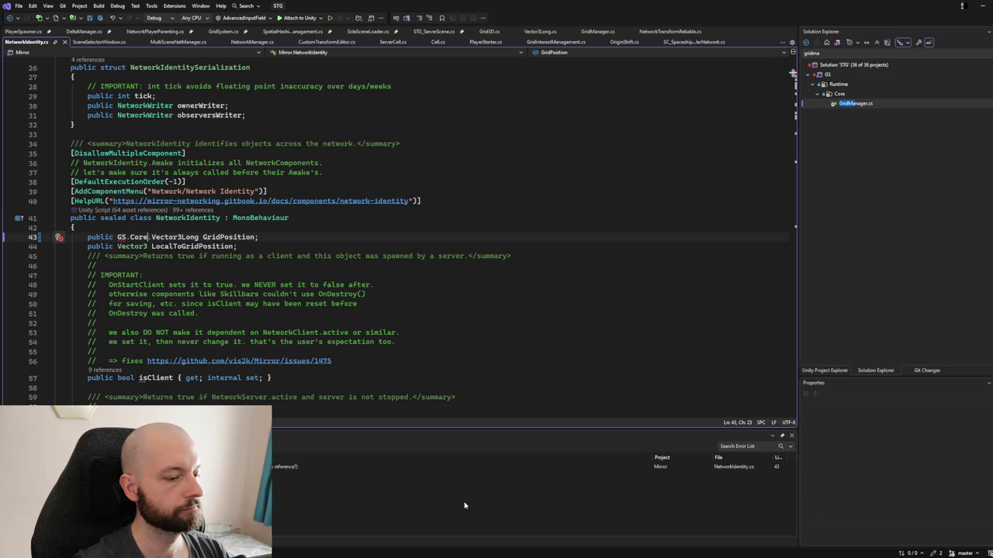
pyautogui.scroll(6, 314, 249)
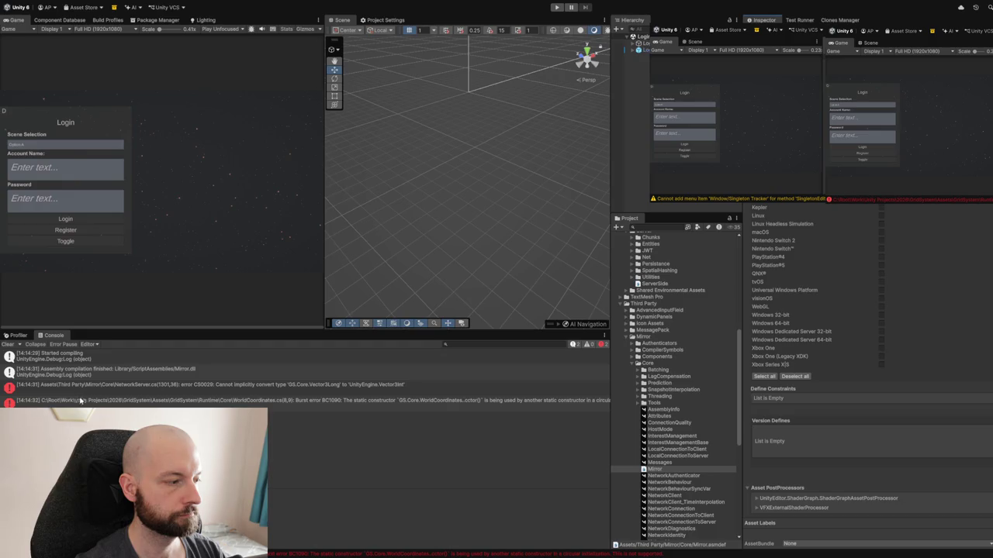
# Read the console details for the CS0029 Vector3Long-to-Vector3Int error and the Burst BC1090 circular-initialization error.
pyautogui.click(157, 392)
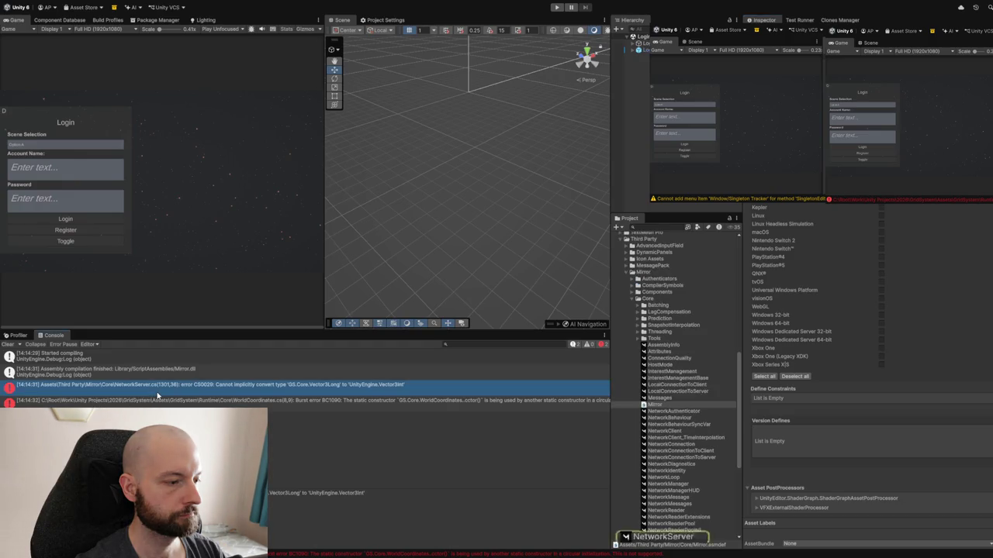
pyautogui.click(142, 401)
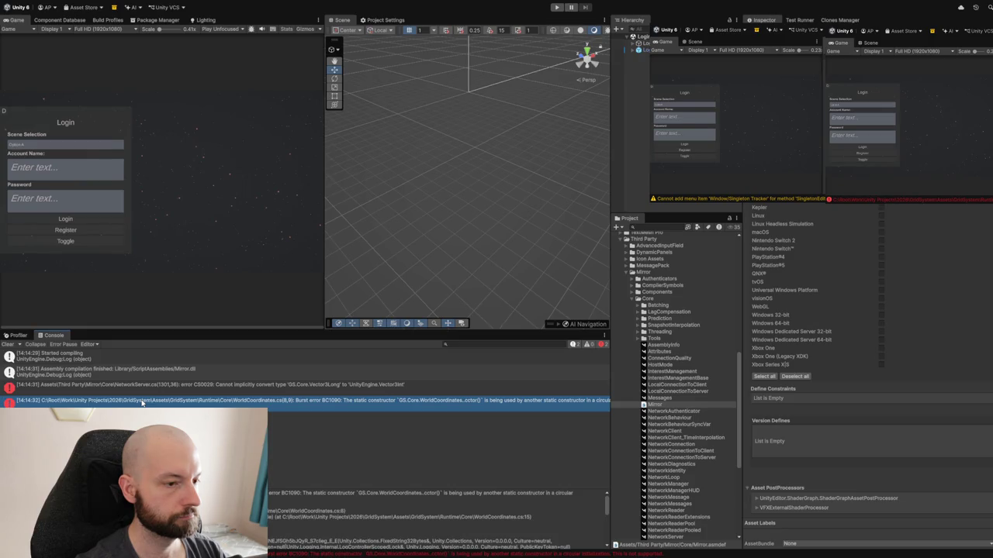
pyautogui.click(159, 384)
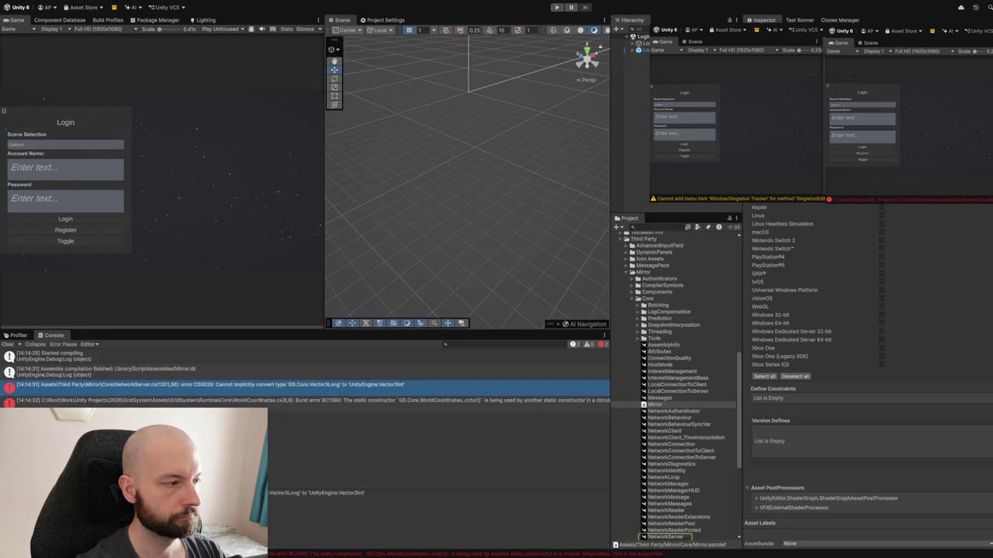